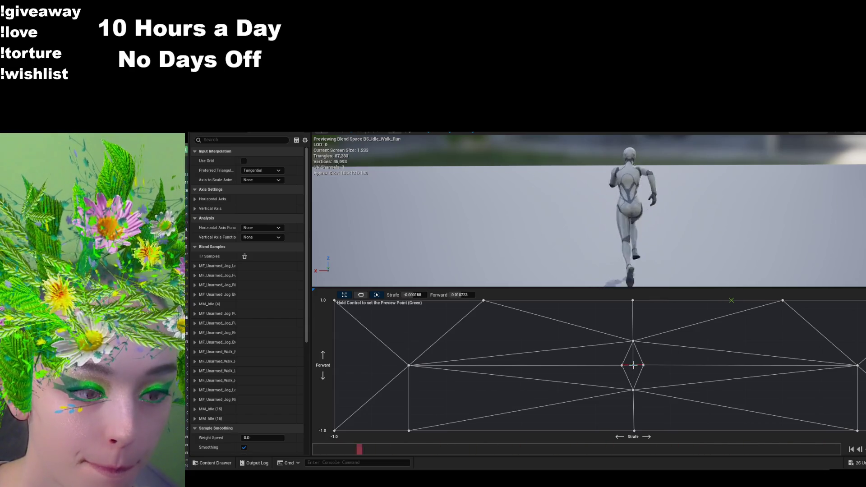
- Try moving the centre idle sample and undo it, then preview the blend at several grid points
{"action": "left_click_drag", "start_coordinate": [633, 366], "coordinate": [714, 332]}
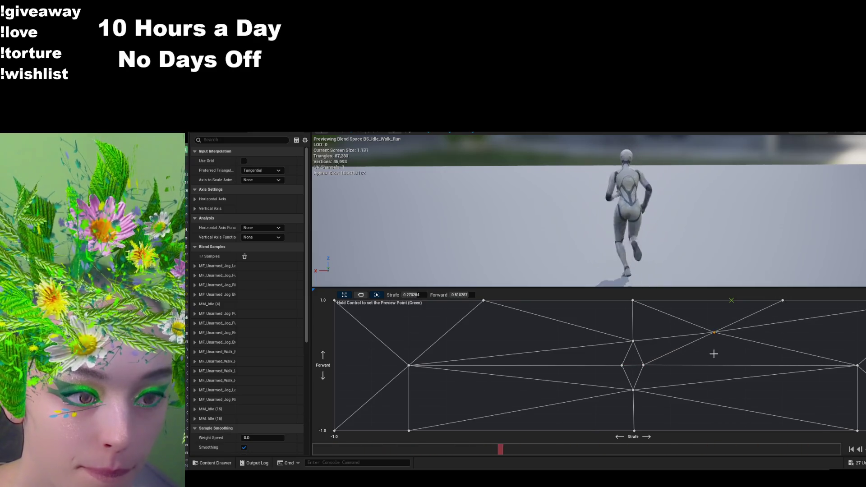
{"action": "key", "text": "ctrl+z"}
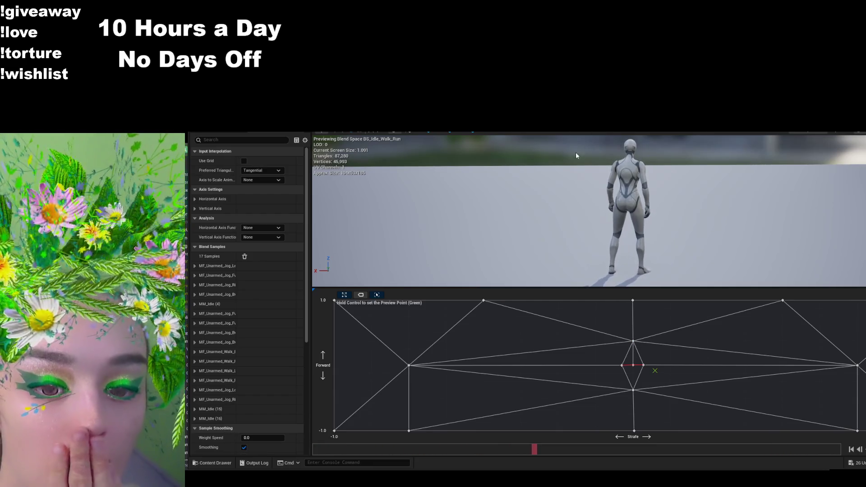
{"action": "key", "text": "ctrl"}
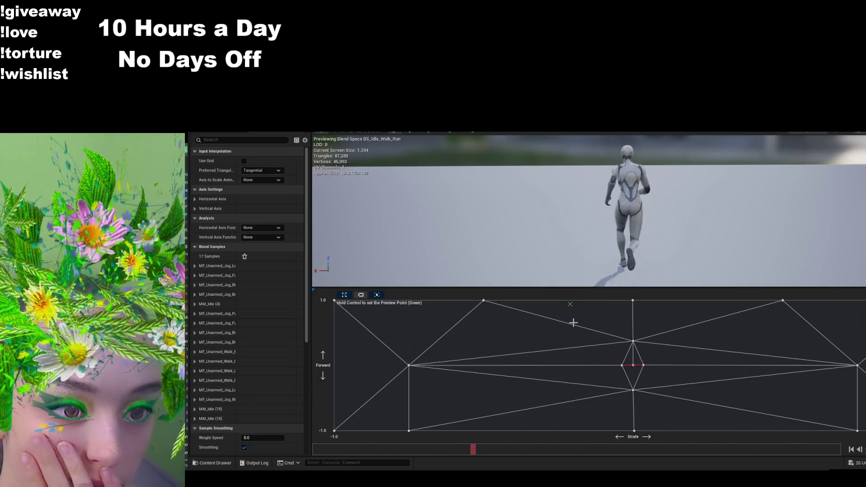
{"action": "key", "text": "ctrl"}
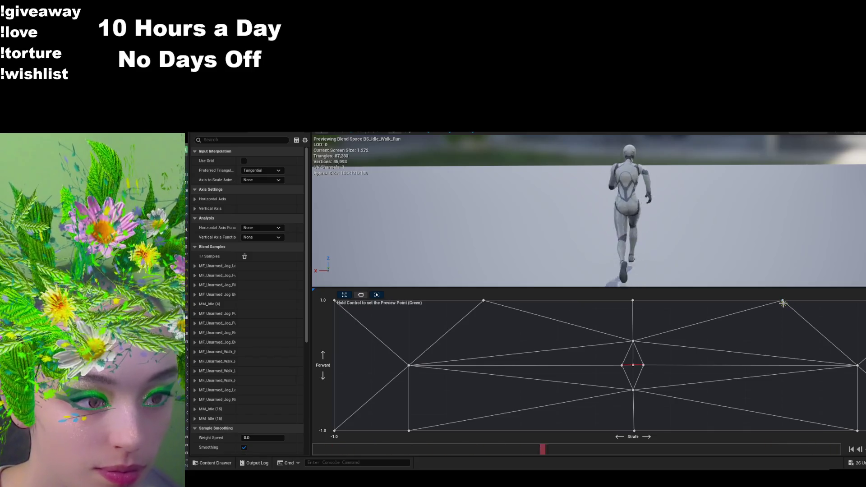
{"action": "key", "text": "ctrl"}
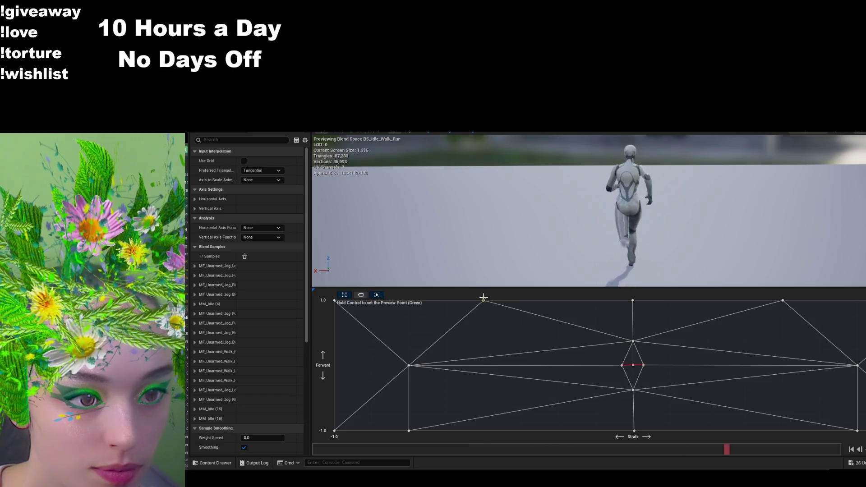
{"action": "key", "text": "ctrl"}
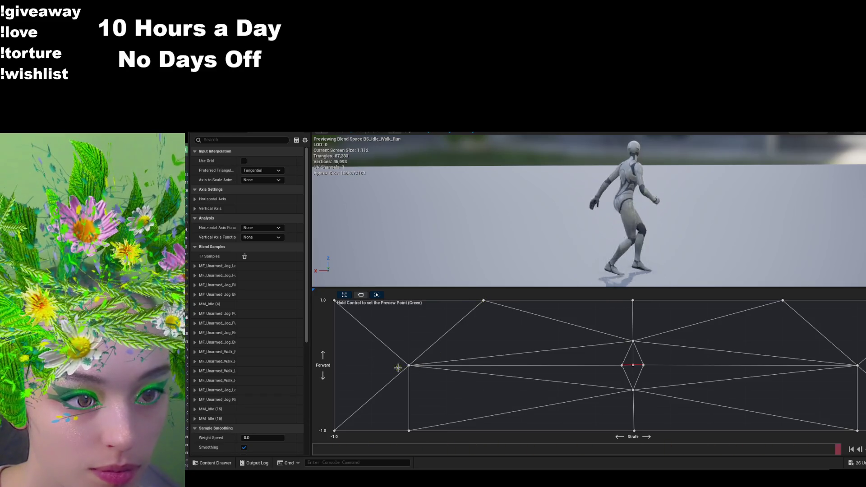
{"action": "key", "text": "ctrl"}
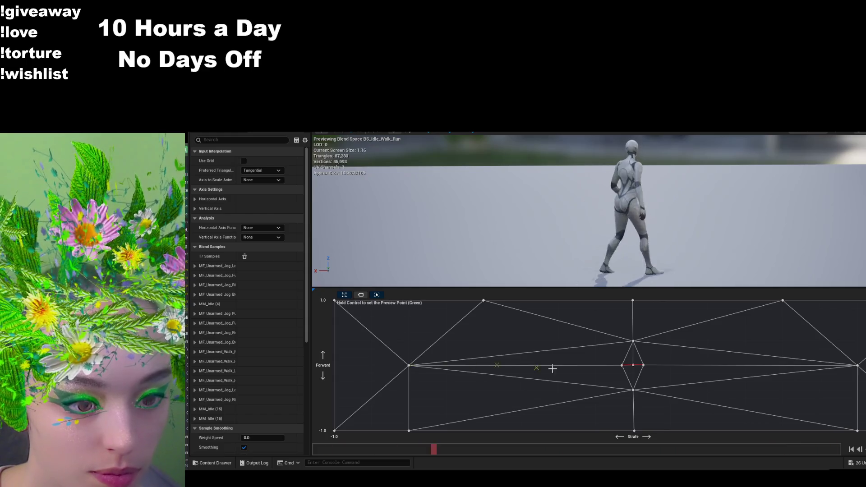
{"action": "key", "text": "ctrl"}
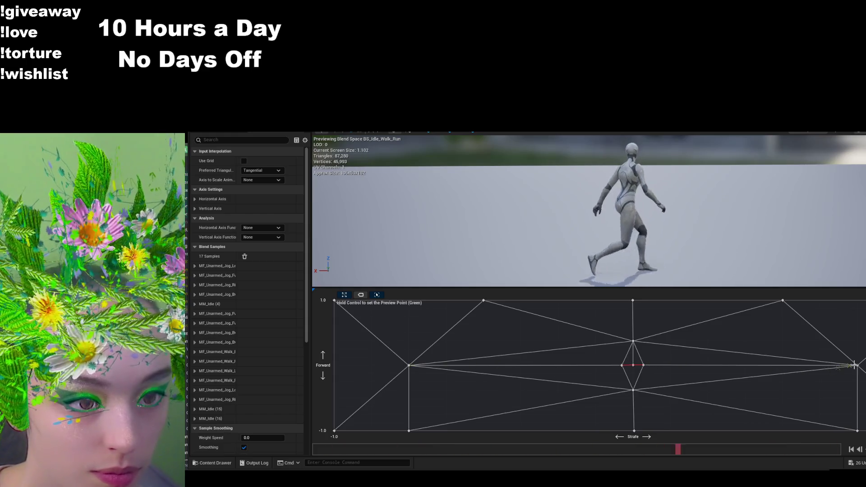
{"action": "key", "text": "ctrl"}
{"action": "key", "text": "ctrl"}
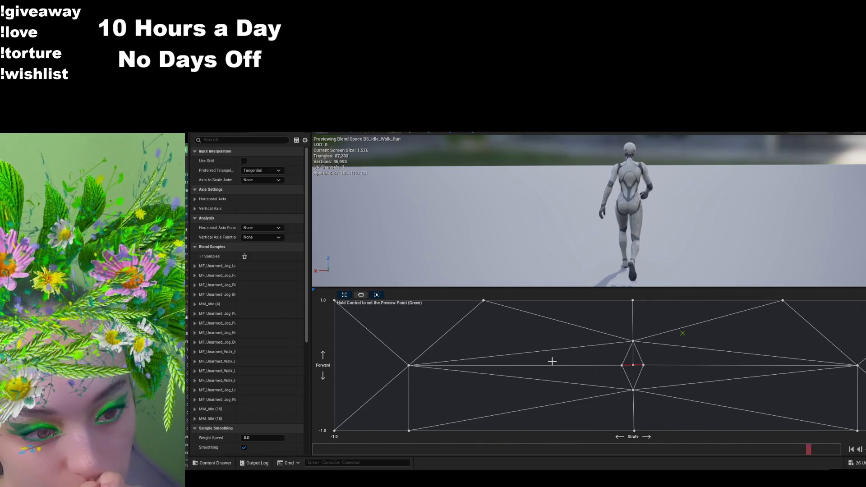
{"action": "key", "text": "ctrl"}
{"action": "key", "text": "ctrl"}
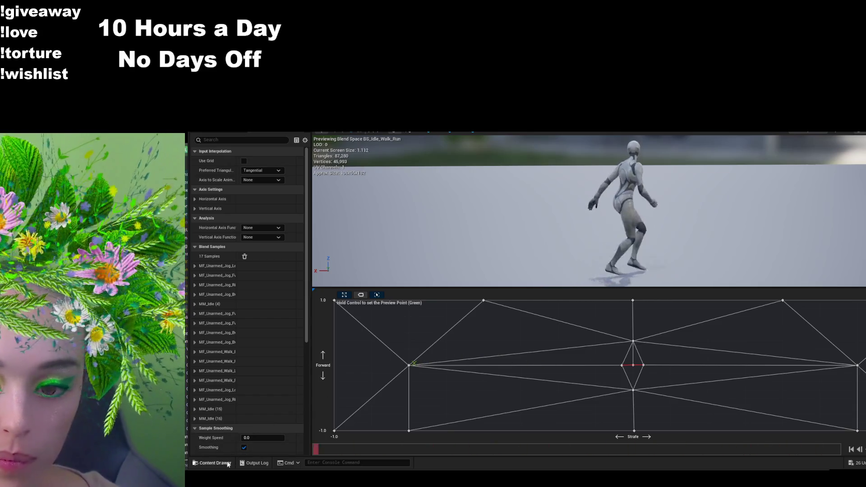
- In an enlarged Content Drawer at Content > Animations, create a blend space with its default name
{"action": "left_click", "coordinate": [223, 462]}
{"action": "left_click_drag", "start_coordinate": [596, 376], "coordinate": [605, 286]}
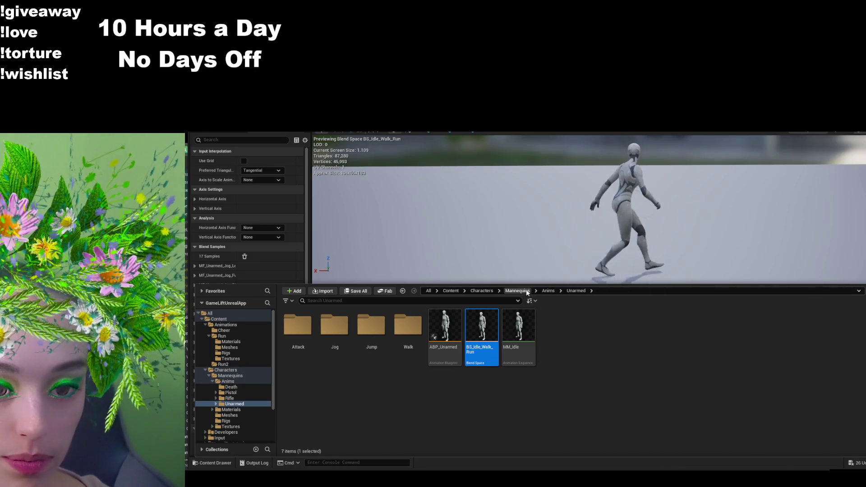
{"action": "left_click", "coordinate": [482, 291]}
{"action": "left_click", "coordinate": [451, 291]}
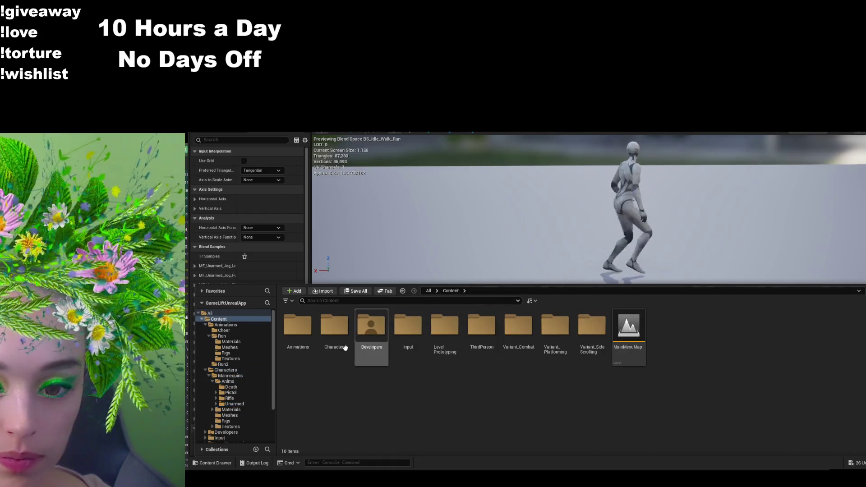
{"action": "double_click", "coordinate": [298, 325]}
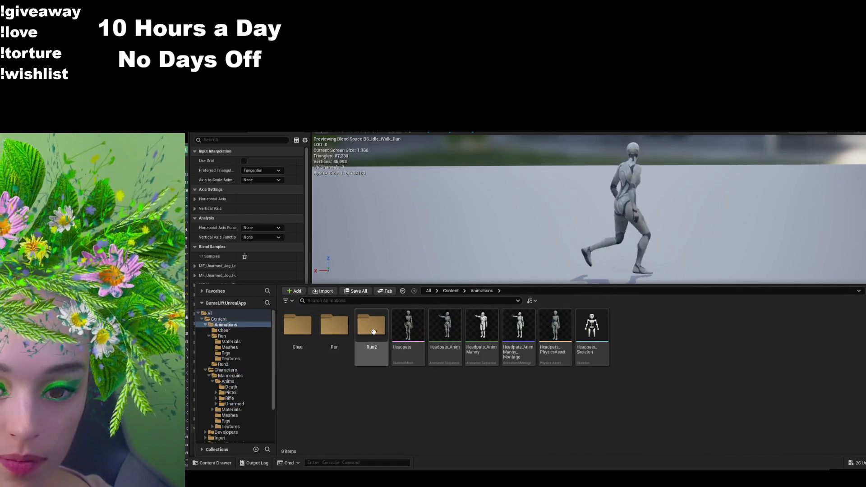
{"action": "left_click", "coordinate": [343, 356]}
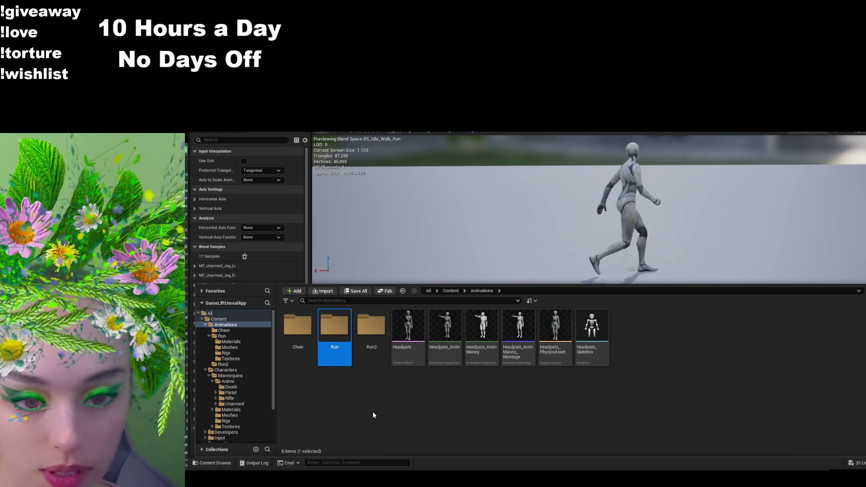
{"action": "left_click", "coordinate": [372, 412]}
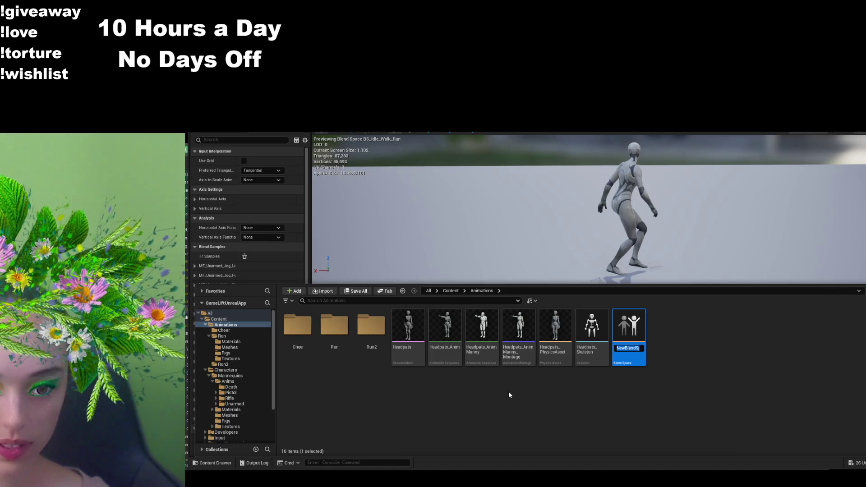
{"action": "key", "text": "Return"}
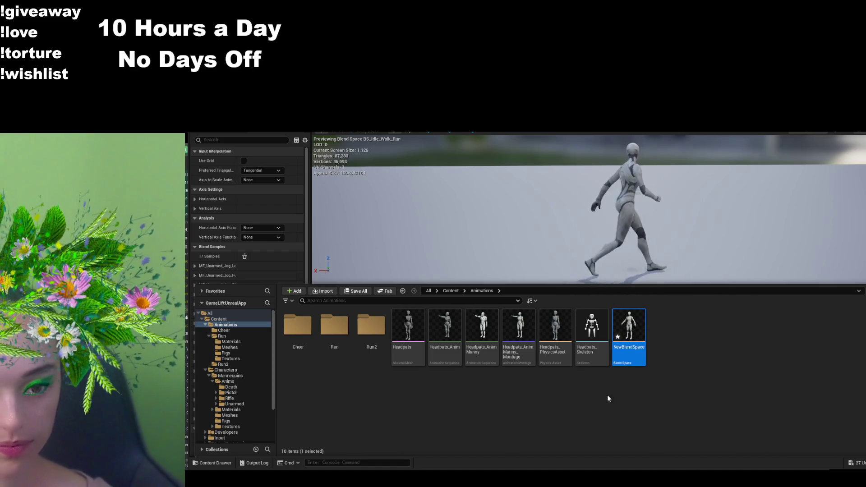
- Rename the new blend space to BS_Idle_Run and close the Content Drawer
{"action": "left_click", "coordinate": [621, 350]}
{"action": "type", "text": "Id"}
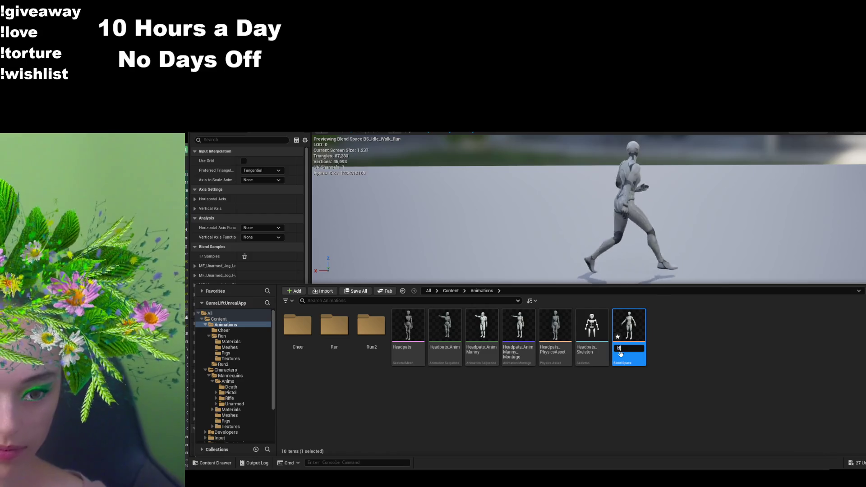
{"action": "type", "text": "le_Run"}
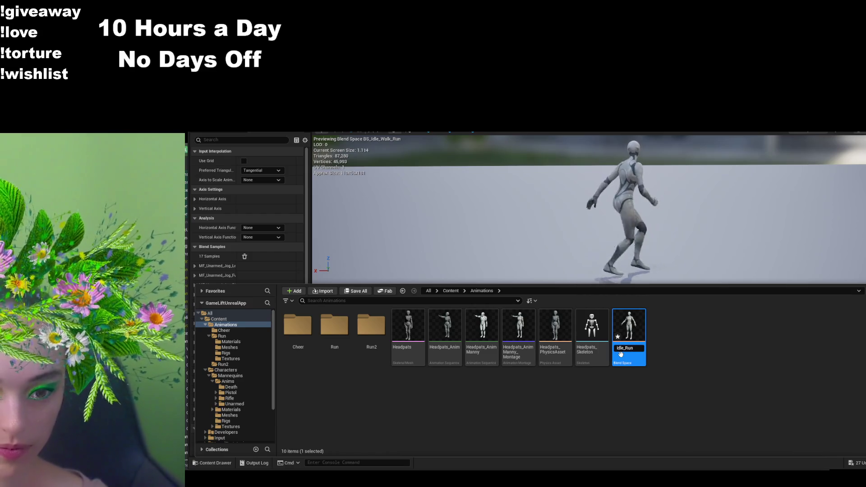
{"action": "key", "text": "Home"}
{"action": "type", "text": "BS"}
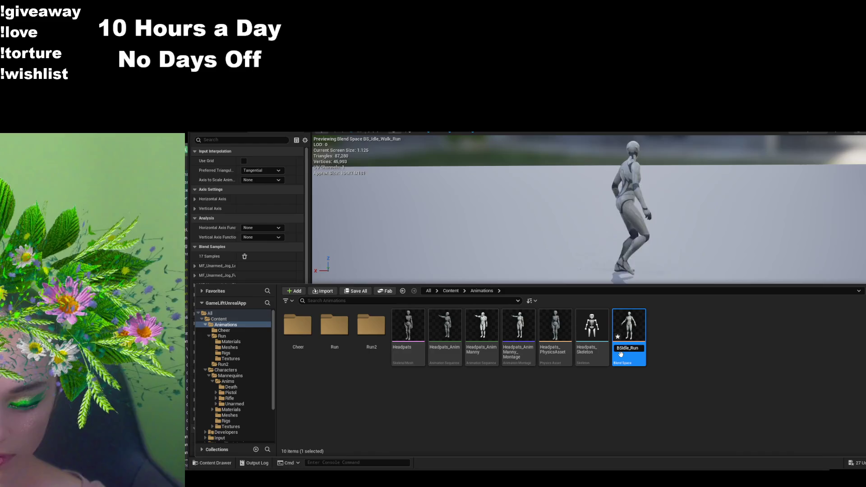
{"action": "type", "text": "_"}
{"action": "key", "text": "Return"}
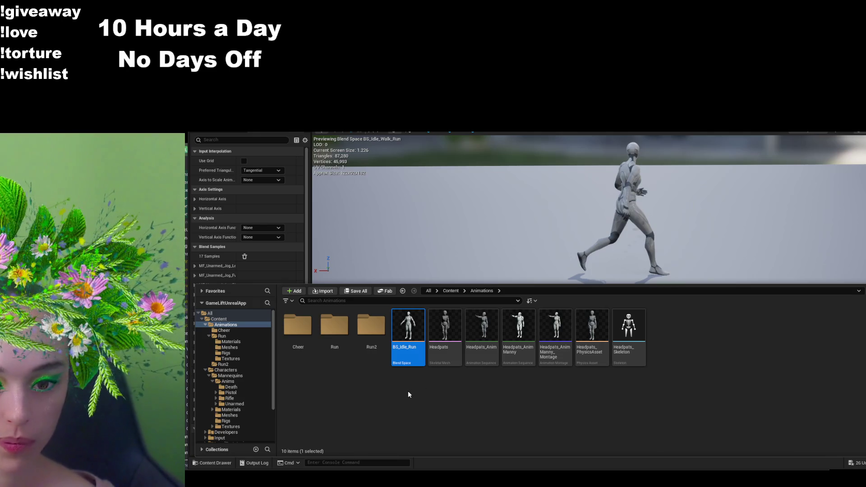
{"action": "left_click", "coordinate": [564, 275]}
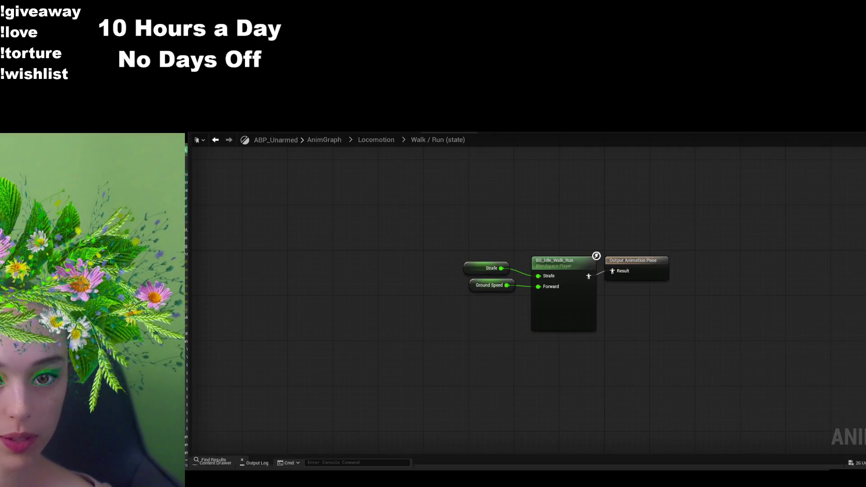
- Search the project's assets from the Content root for 'bs_idl'
{"action": "left_click", "coordinate": [221, 462]}
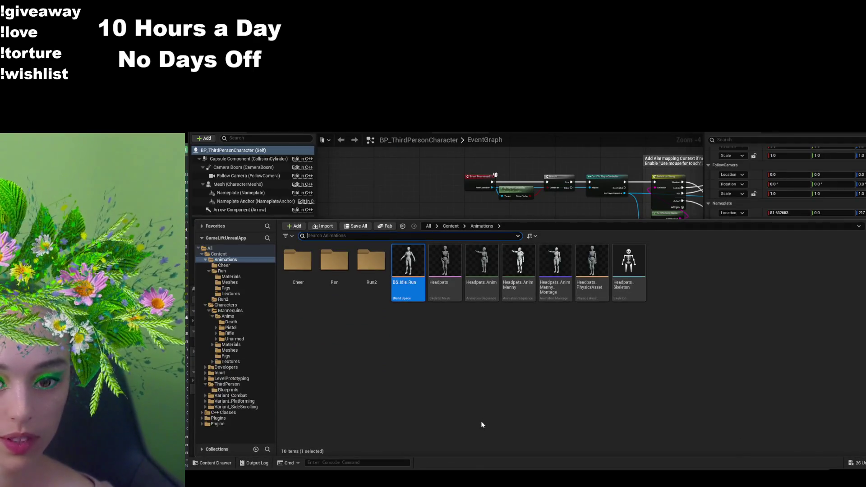
{"action": "left_click", "coordinate": [451, 226]}
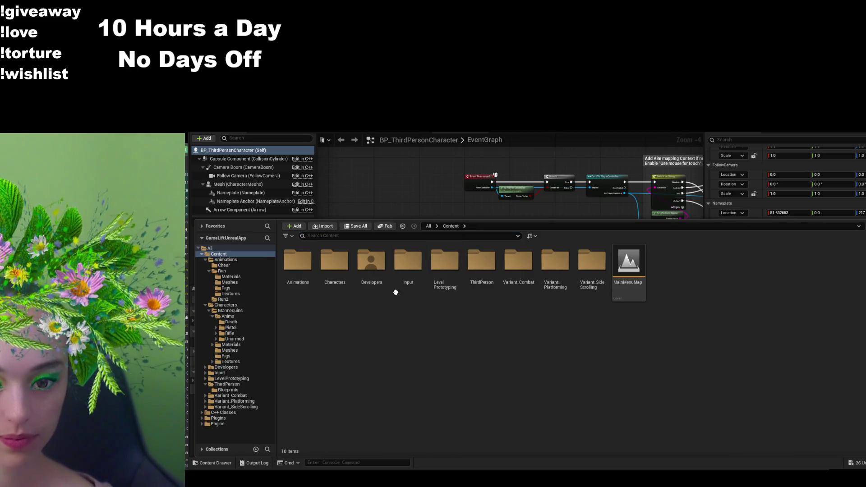
{"action": "left_click", "coordinate": [389, 236]}
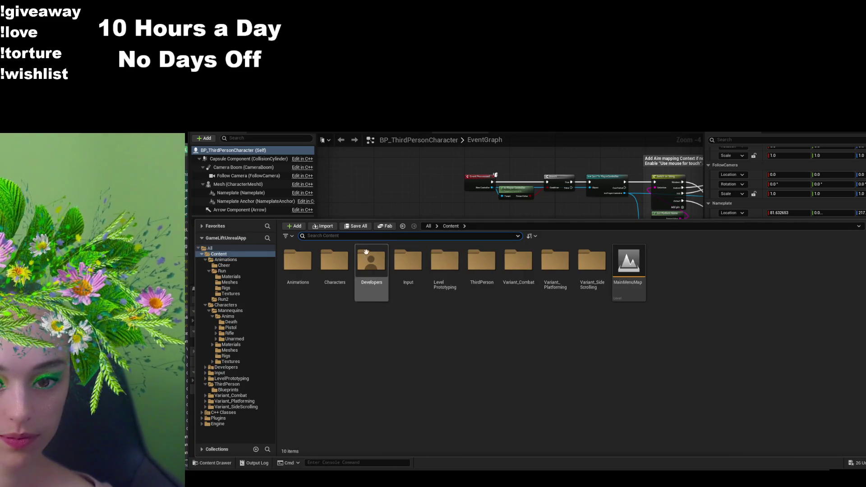
{"action": "double_click", "coordinate": [334, 260]}
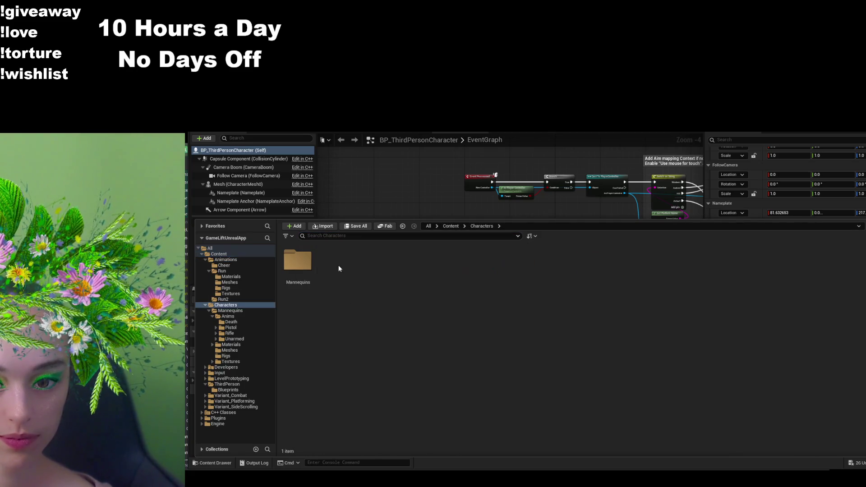
{"action": "left_click", "coordinate": [451, 226]}
{"action": "type", "text": "anim"}
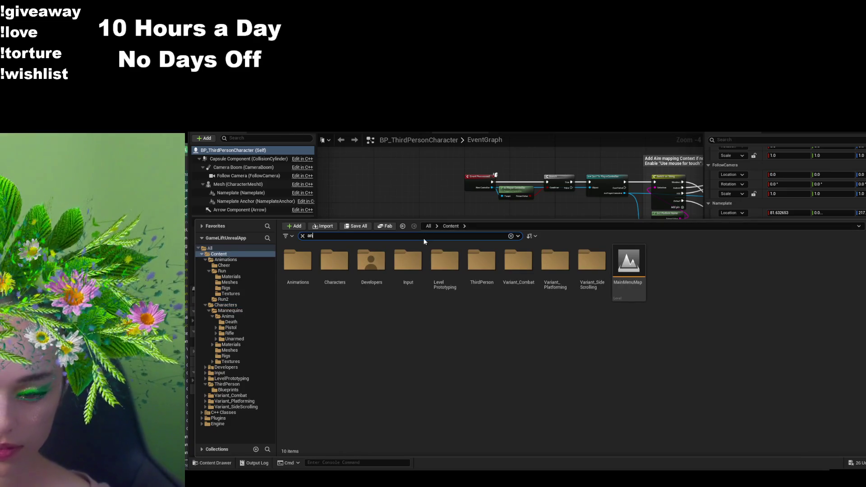
{"action": "key", "text": "BackSpace"}
{"action": "key", "text": "BackSpace"}
{"action": "key", "text": "BackSpace"}
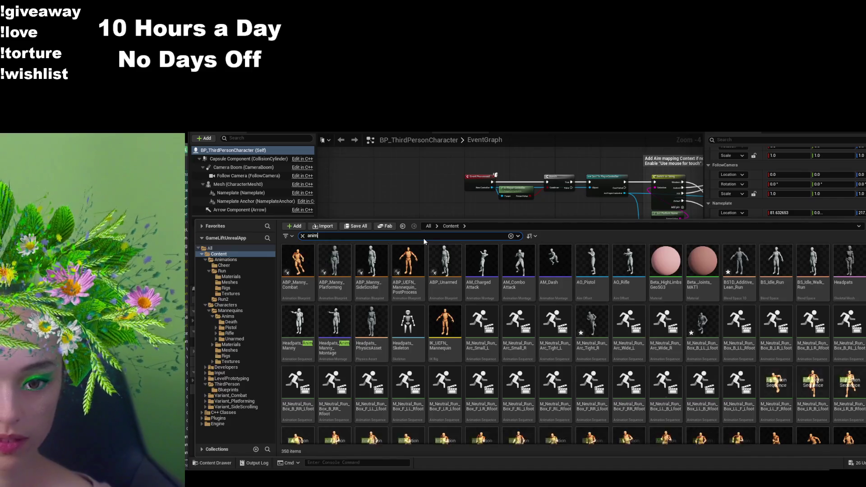
{"action": "type", "text": "bs_idl"}
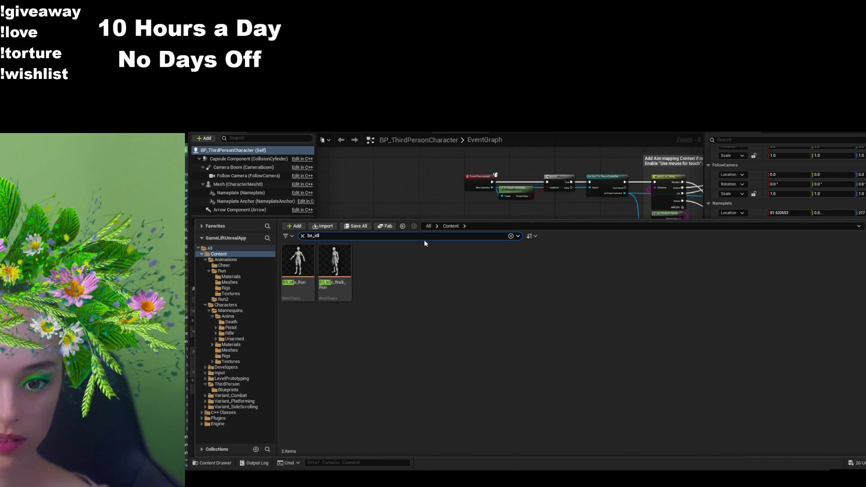
- Open BS_Idle_Walk_Run and expand the MM_Idle sample to show its Strafe and Forward values
{"action": "double_click", "coordinate": [344, 262]}
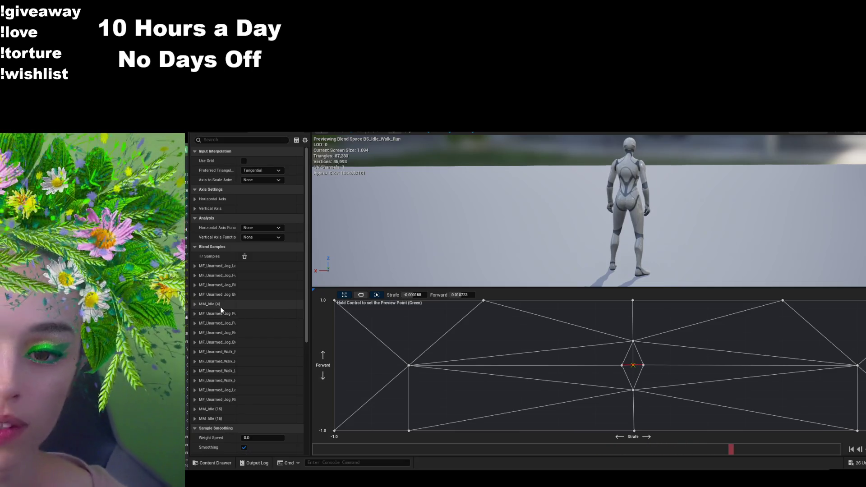
{"action": "left_click", "coordinate": [196, 303]}
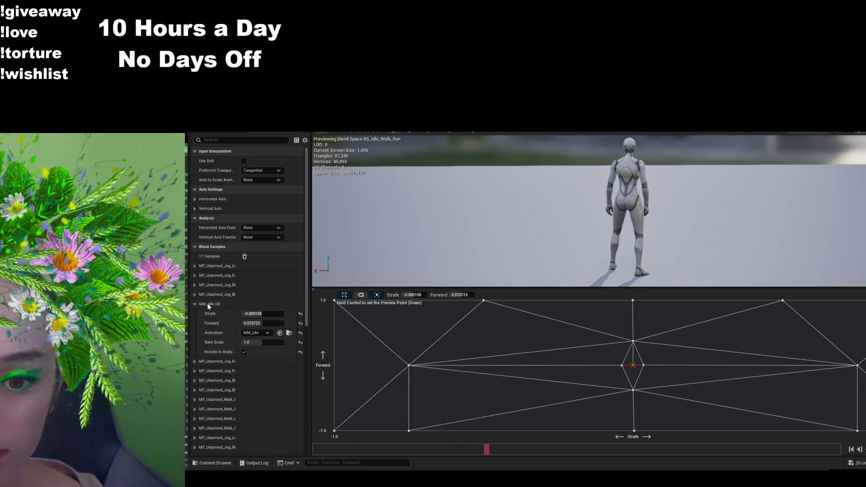
{"action": "scroll", "coordinate": [211, 311], "scroll_direction": "down", "scroll_amount": 5}
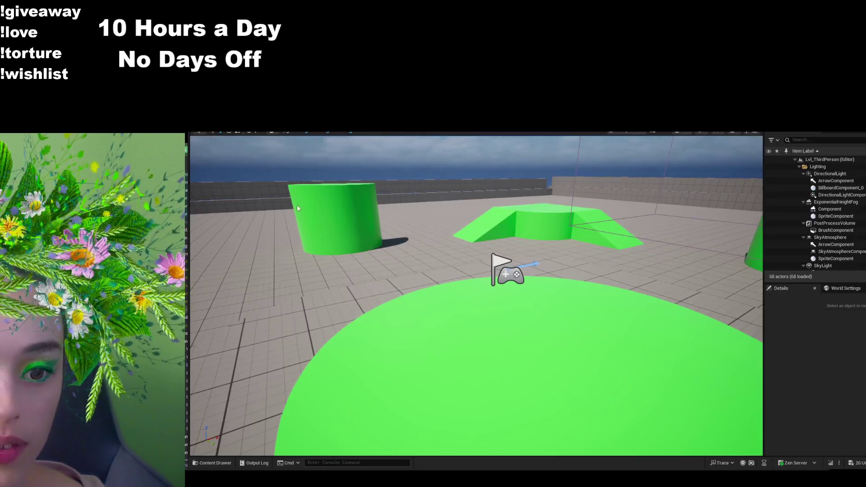
- Search the Content Drawer for MM_idle and select the MM_Idle animation
{"action": "left_click", "coordinate": [212, 463]}
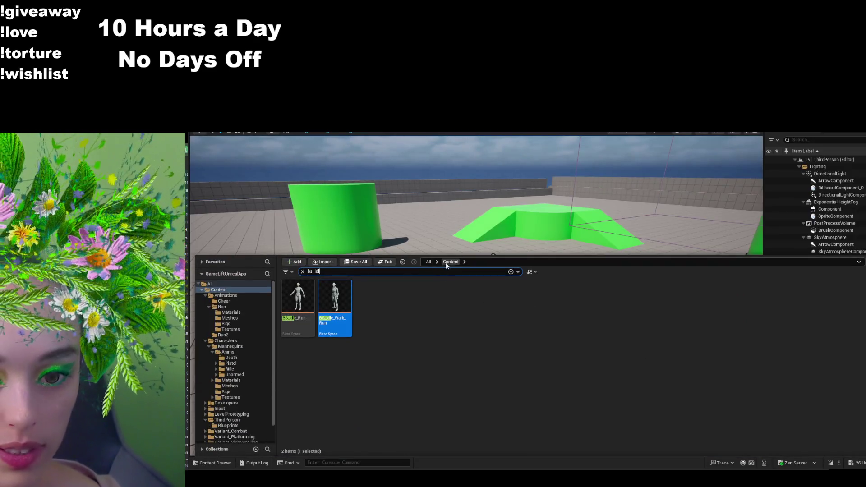
{"action": "key", "text": "ctrl+a"}
{"action": "type", "text": "MM_idle"}
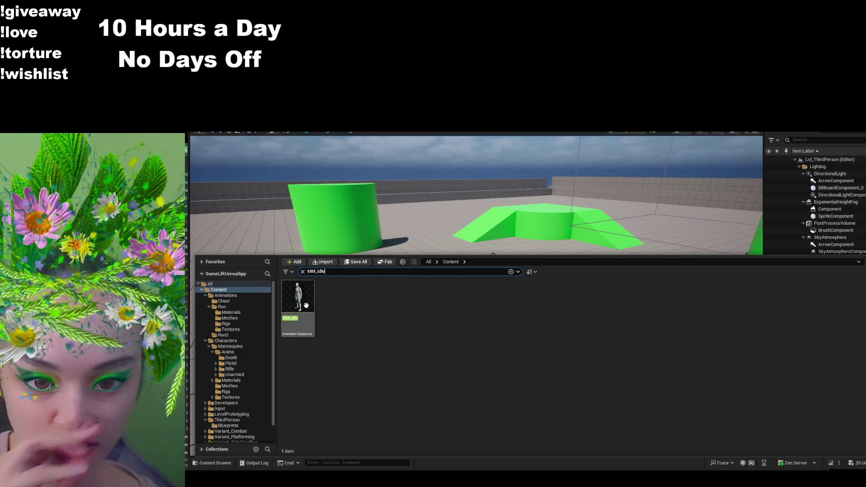
{"action": "left_click", "coordinate": [297, 300]}
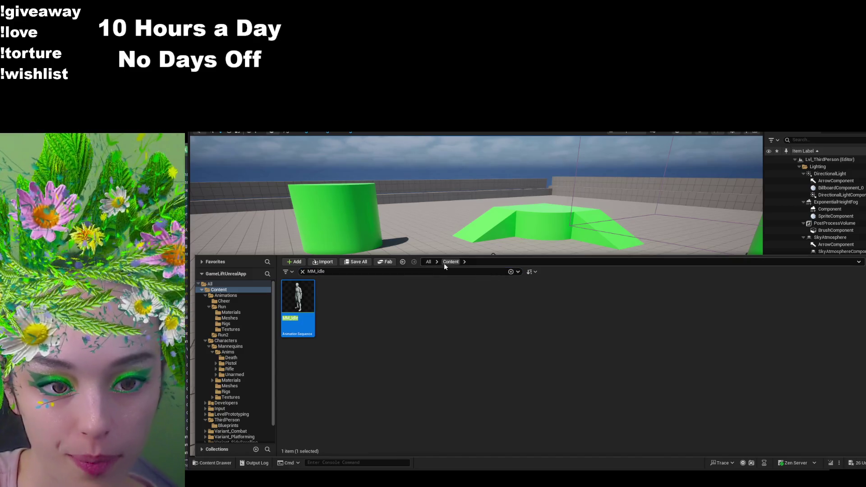
- Paste a copy of MM_Idle into Animations > Run2, then return to the Animations folder
{"action": "left_click", "coordinate": [303, 271]}
{"action": "double_click", "coordinate": [304, 296]}
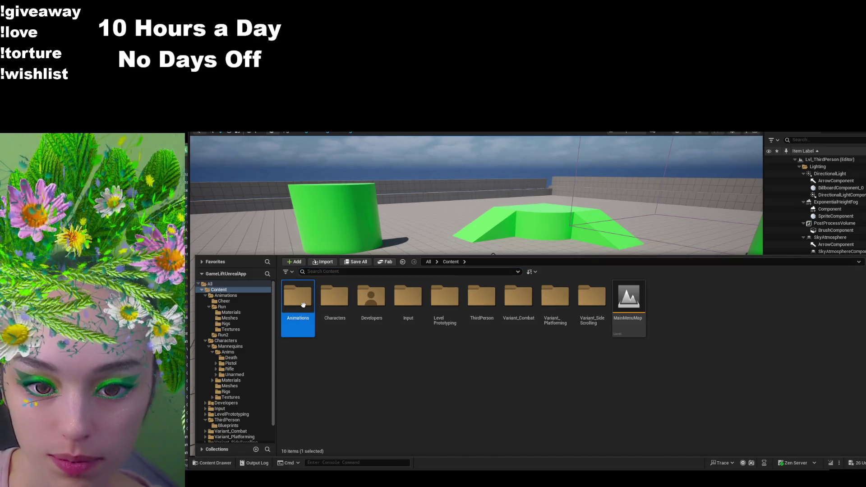
{"action": "double_click", "coordinate": [368, 304]}
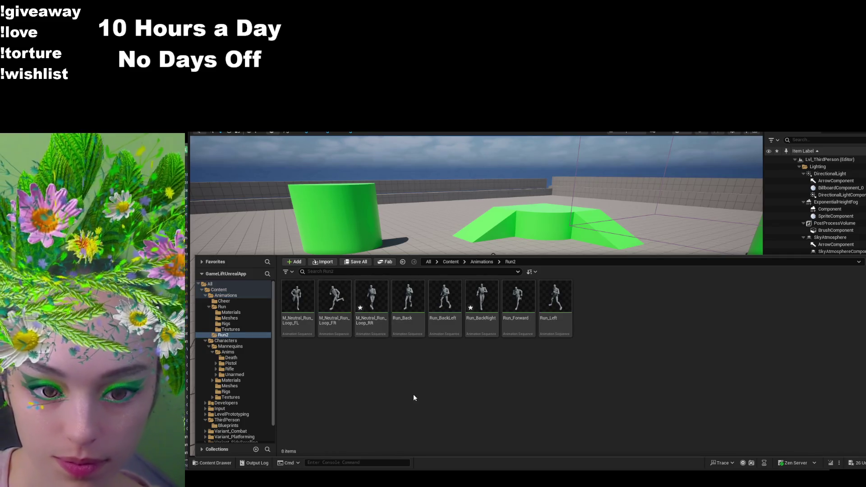
{"action": "key", "text": "ctrl+v"}
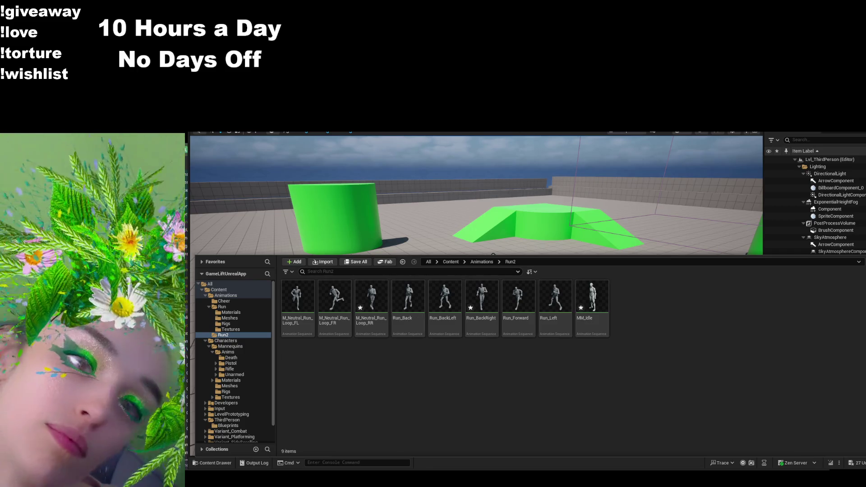
{"action": "left_click", "coordinate": [408, 130]}
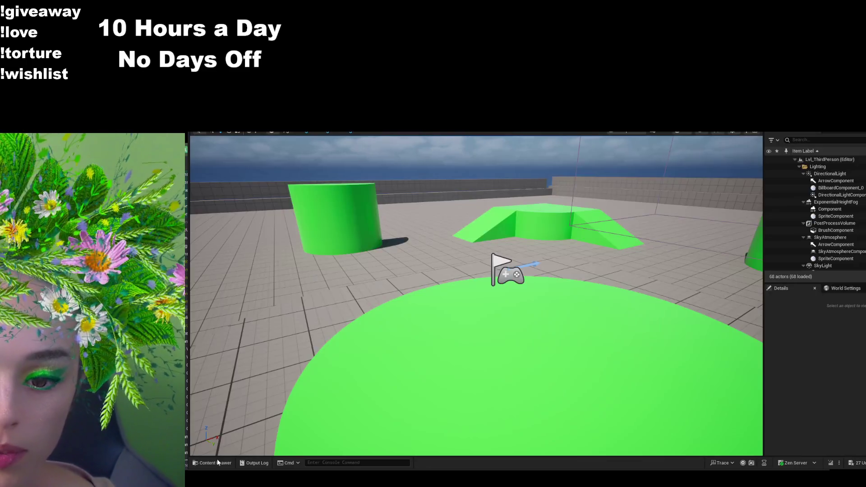
{"action": "left_click", "coordinate": [217, 463]}
{"action": "left_click", "coordinate": [481, 262]}
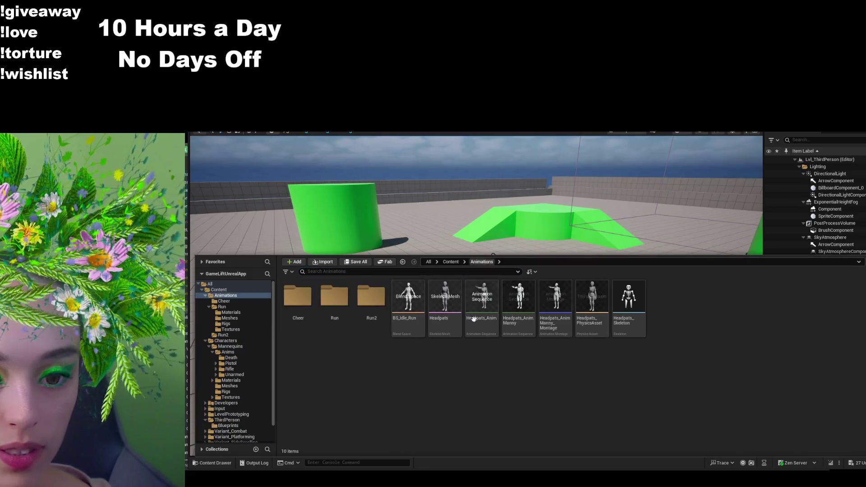
- Open BS_Idle_Run and drag MM_Idle from Run2 onto its grid as the first sample
{"action": "double_click", "coordinate": [408, 298]}
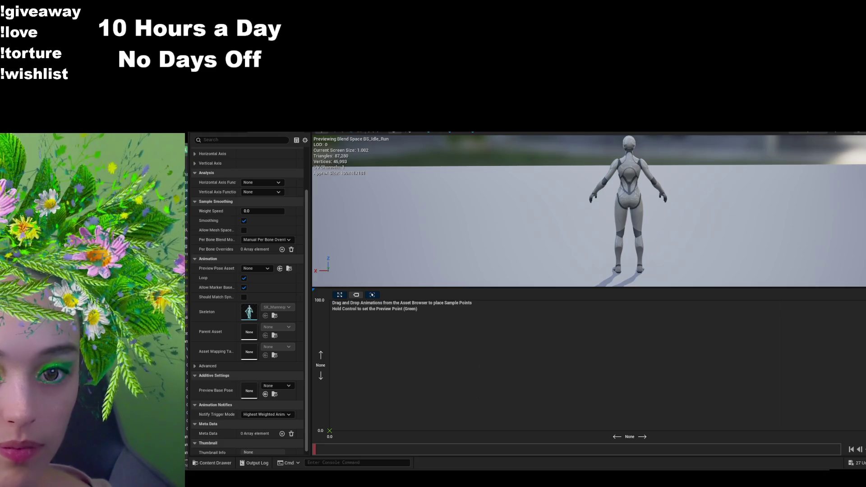
{"action": "left_click", "coordinate": [213, 462]}
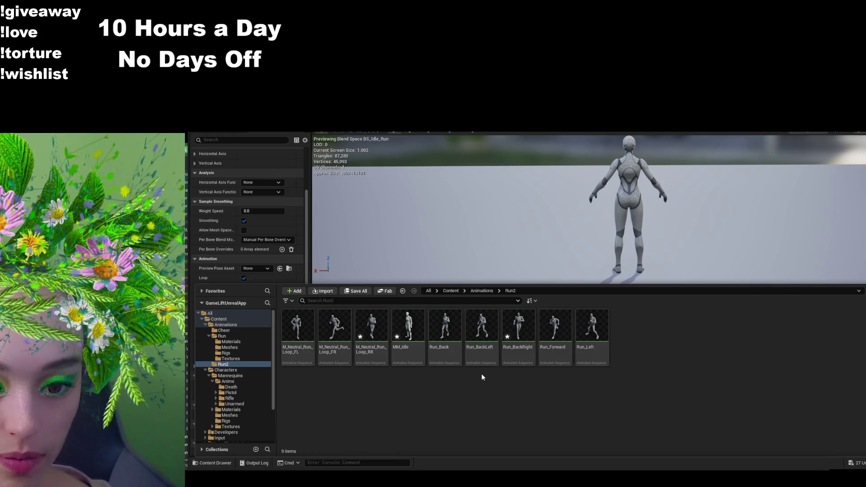
{"action": "mouse_move", "coordinate": [408, 329]}
{"action": "left_mouse_down"}
{"action": "mouse_move", "coordinate": [540, 291]}
{"action": "mouse_move", "coordinate": [592, 361]}
{"action": "mouse_move", "coordinate": [625, 353]}
{"action": "left_mouse_up"}
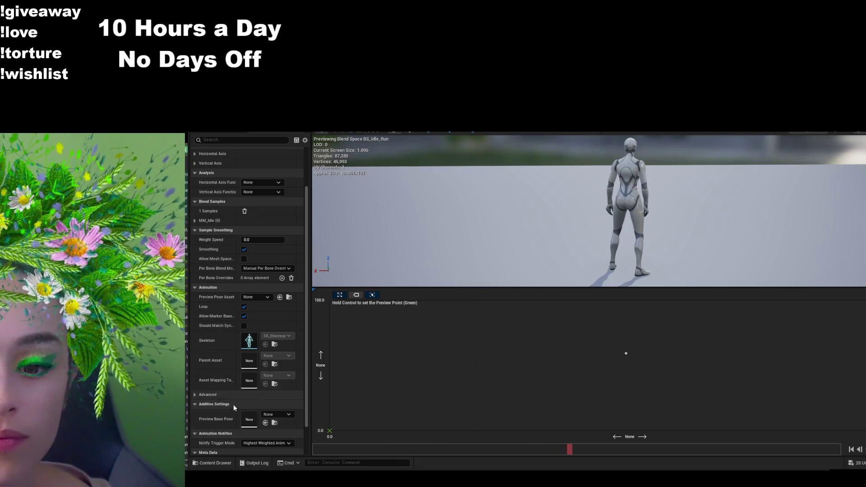
{"action": "left_click", "coordinate": [212, 463]}
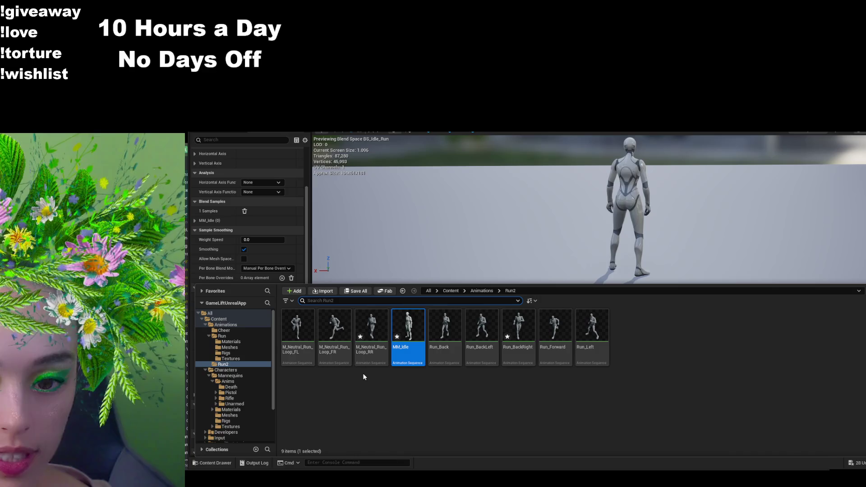
{"action": "left_click", "coordinate": [556, 351]}
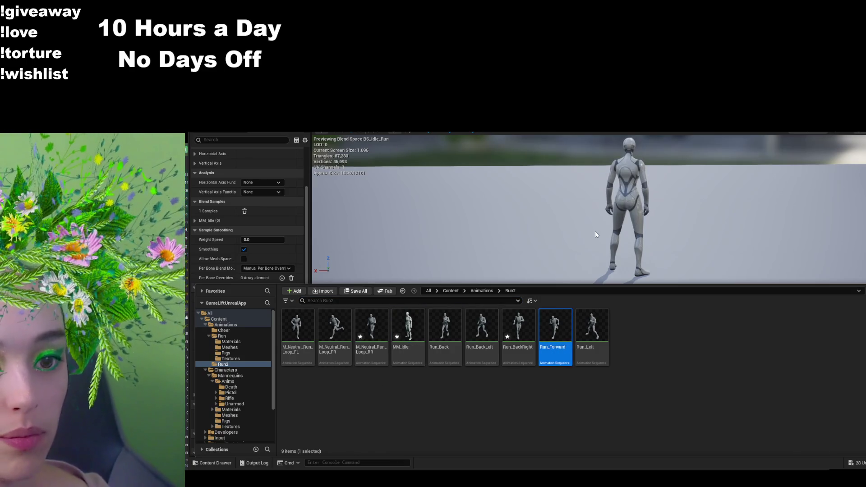
{"action": "left_click", "coordinate": [653, 201]}
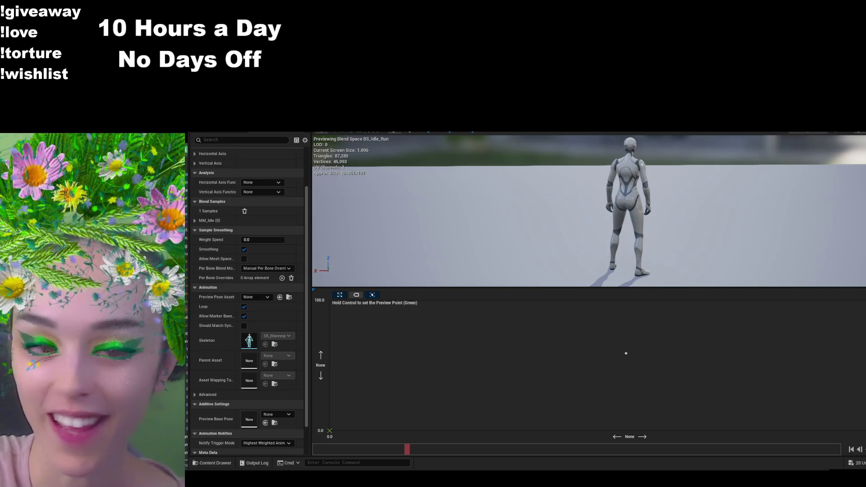
{"action": "key", "text": "alt+Tab"}
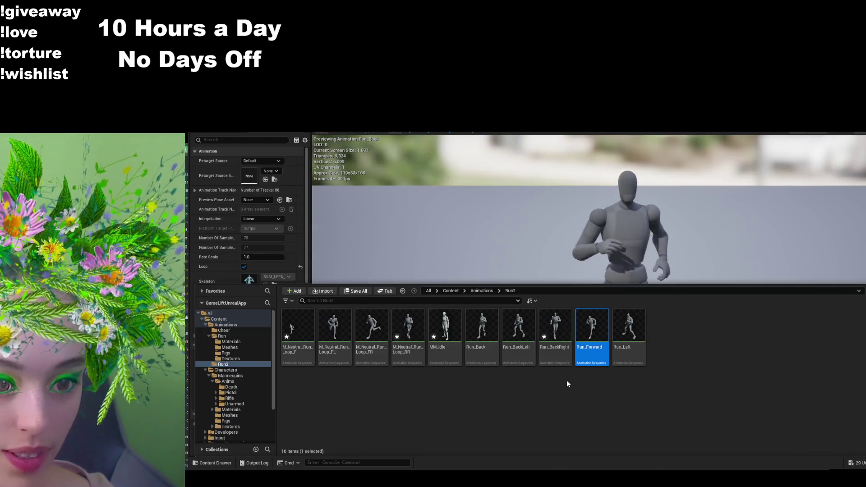
- Preview Run_Forward, M_Neutral_Run_Loop_F, then Run_BackRight in turn
{"action": "double_click", "coordinate": [596, 340]}
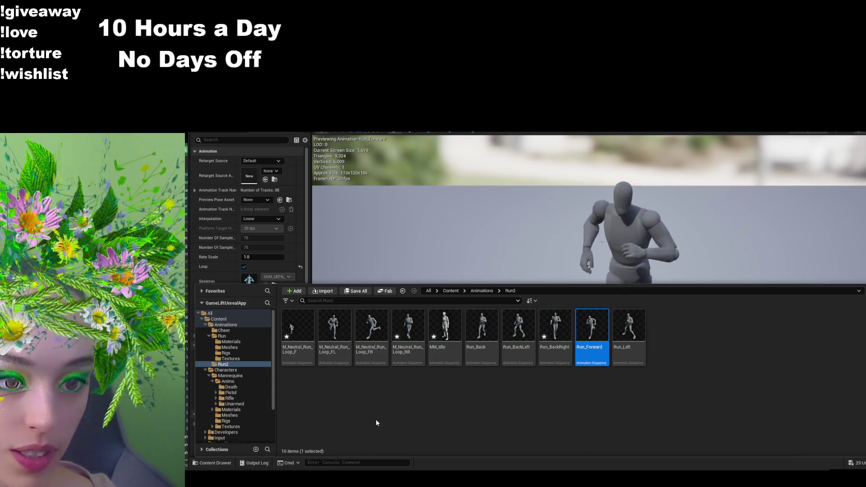
{"action": "double_click", "coordinate": [297, 326]}
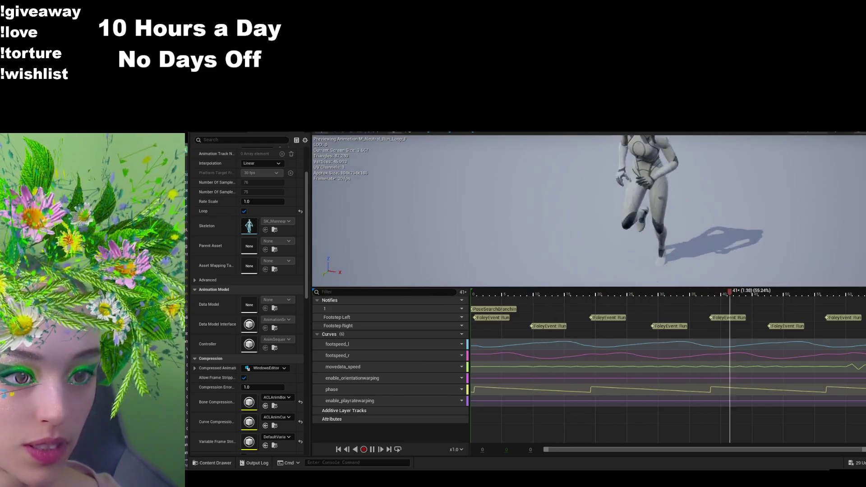
{"action": "key", "text": "ctrl+space"}
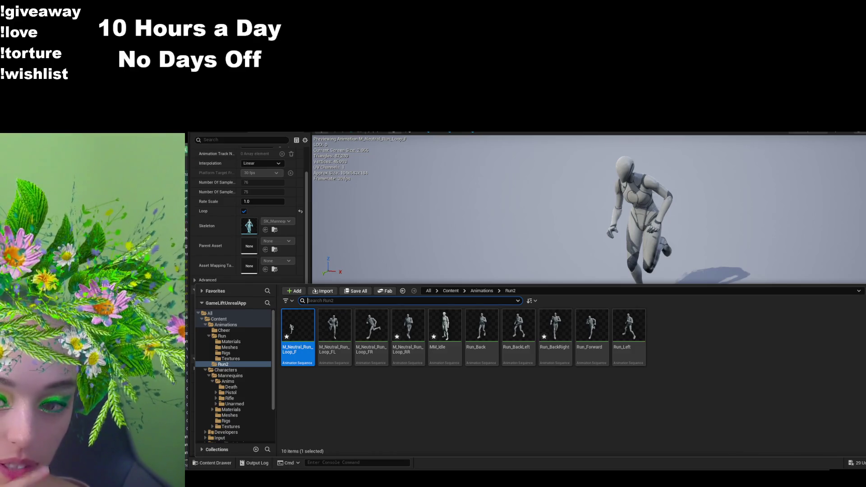
{"action": "double_click", "coordinate": [556, 350]}
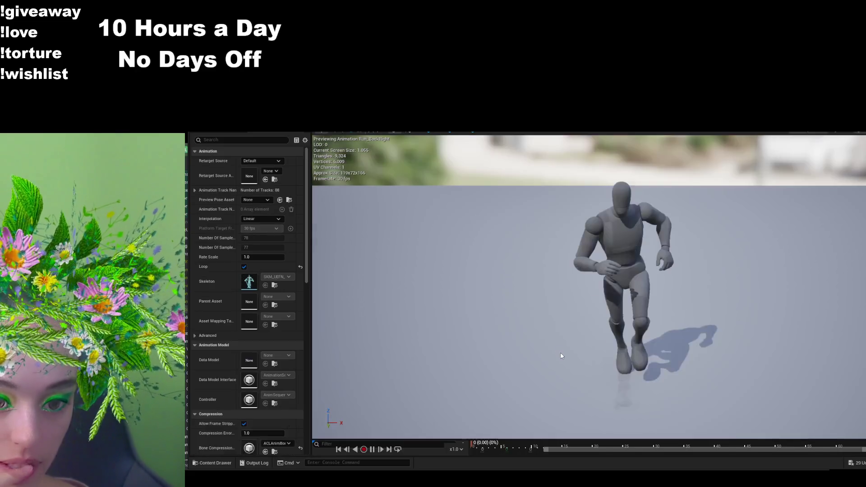
- Return to the level editor and add a NewFolder inside Run2 via the add-new menu
{"action": "key", "text": "alt+Tab"}
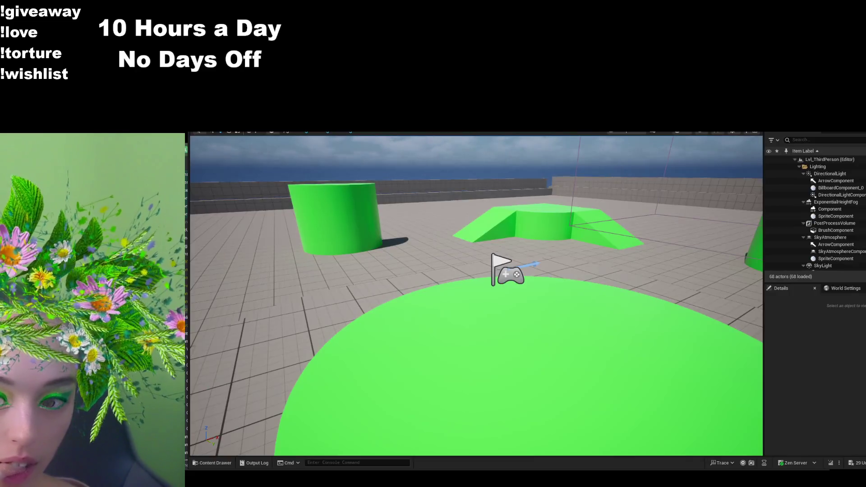
{"action": "left_click", "coordinate": [202, 464]}
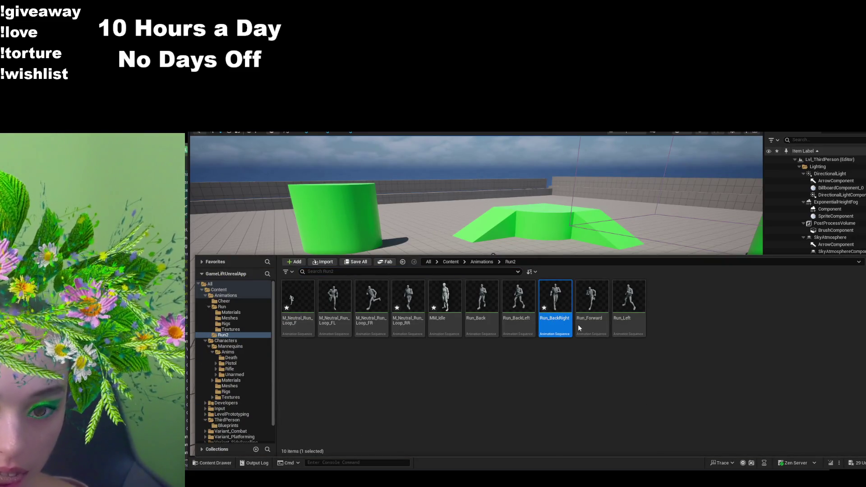
{"action": "left_click", "coordinate": [317, 353]}
{"action": "left_click", "coordinate": [292, 325]}
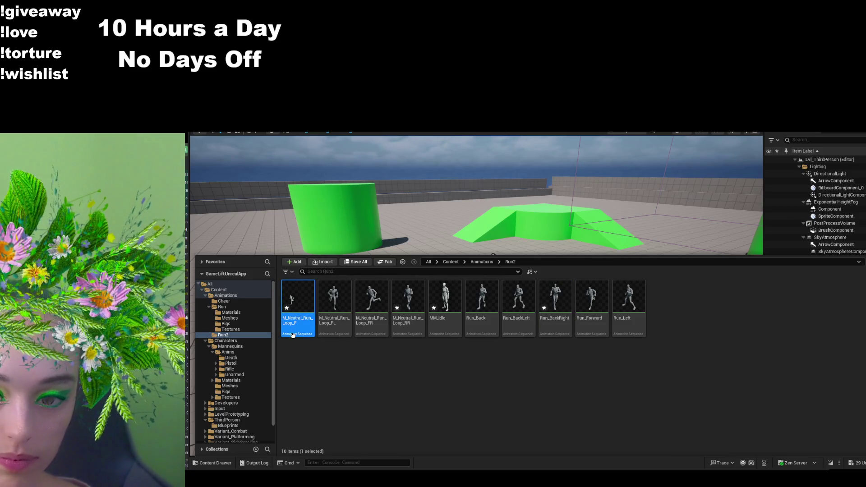
{"action": "left_click", "coordinate": [318, 365]}
{"action": "right_click", "coordinate": [467, 384]}
{"action": "left_click", "coordinate": [470, 396]}
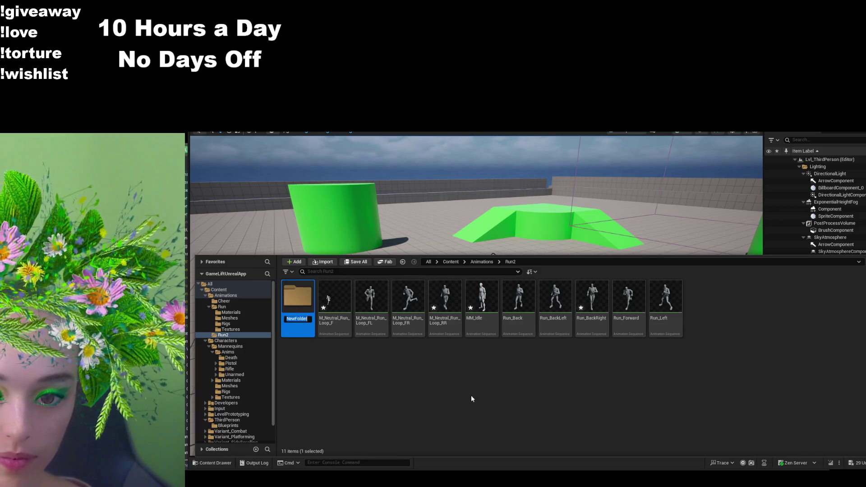
- Name the folder Quinn, move M_Neutral_Run_Loop_F into it, and close the Content Drawer
{"action": "type", "text": "Quinn"}
{"action": "key", "text": "Return"}
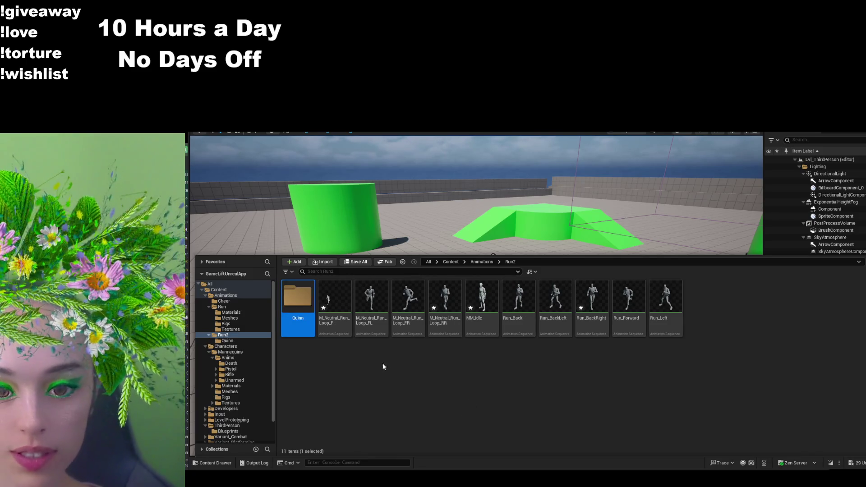
{"action": "left_click", "coordinate": [335, 329]}
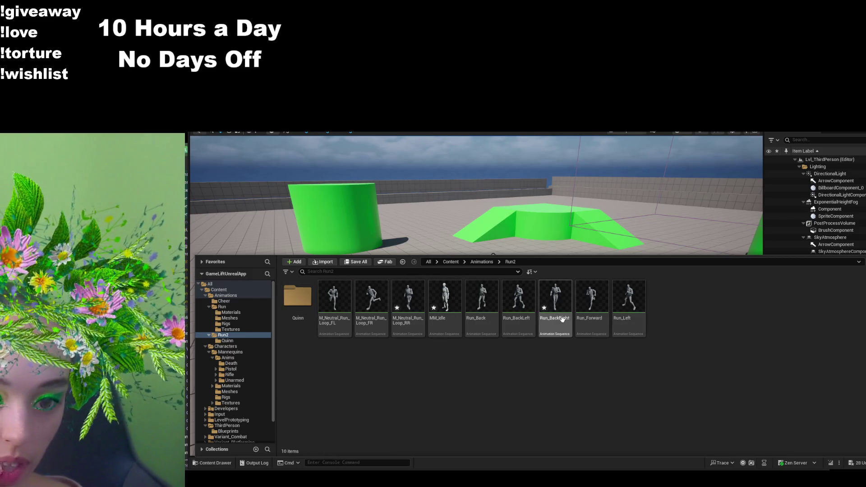
{"action": "left_click", "coordinate": [338, 331]}
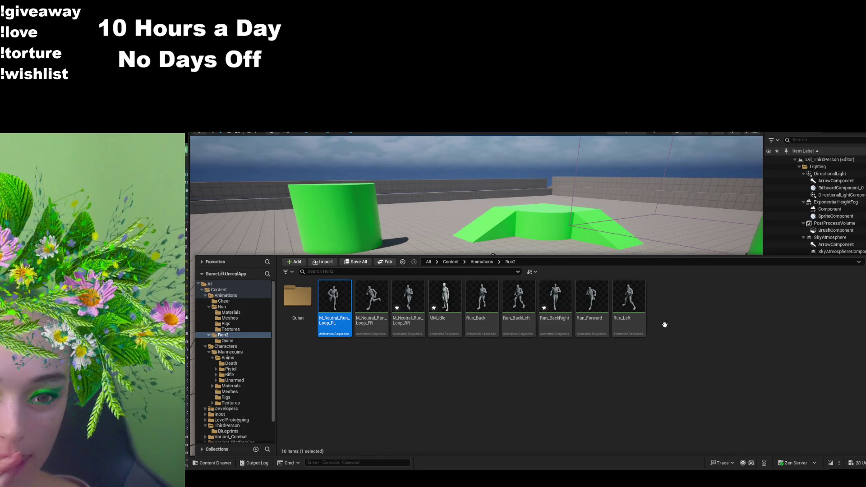
{"action": "key", "text": "ctrl+space"}
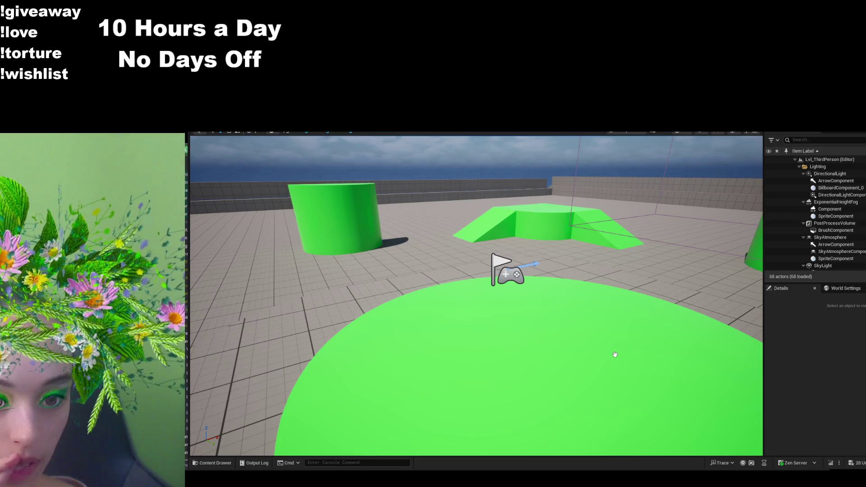
{"action": "left_click", "coordinate": [211, 462]}
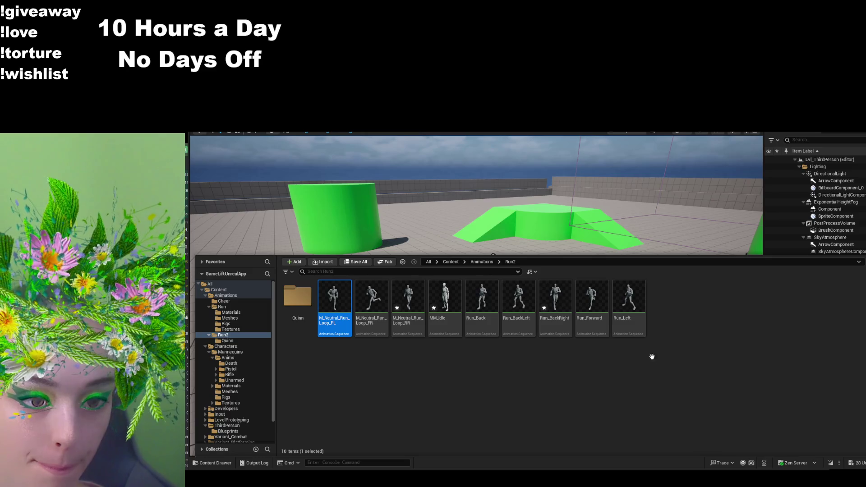
{"action": "key", "text": "ctrl+space"}
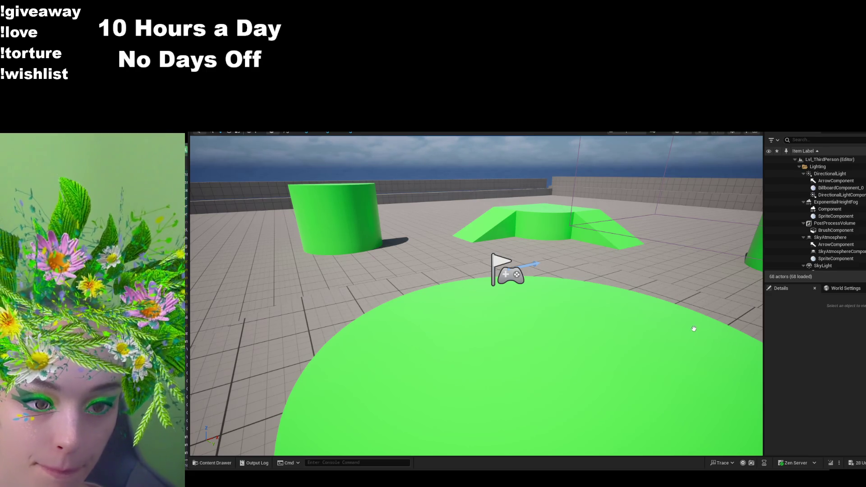
{"action": "left_click", "coordinate": [212, 463]}
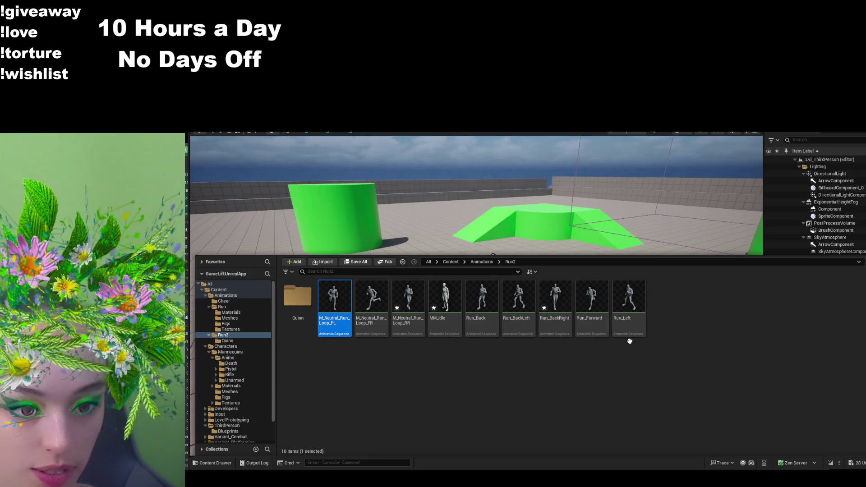
{"action": "key", "text": "ctrl+space"}
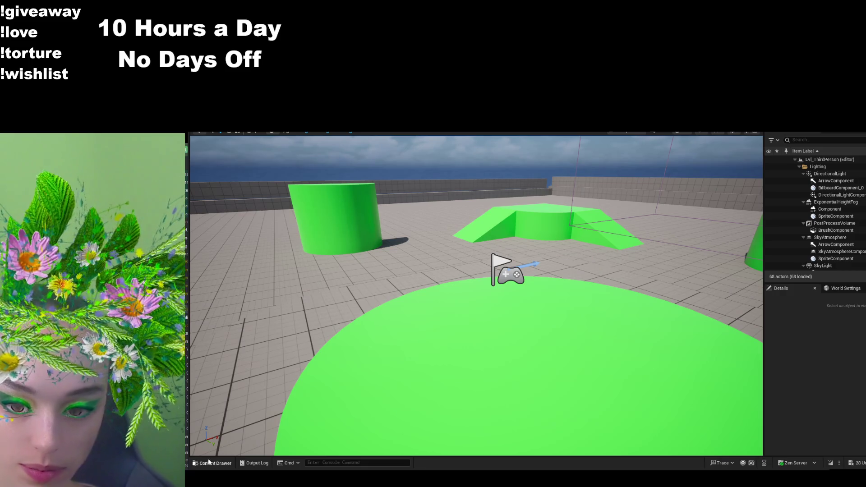
{"action": "left_click", "coordinate": [212, 463]}
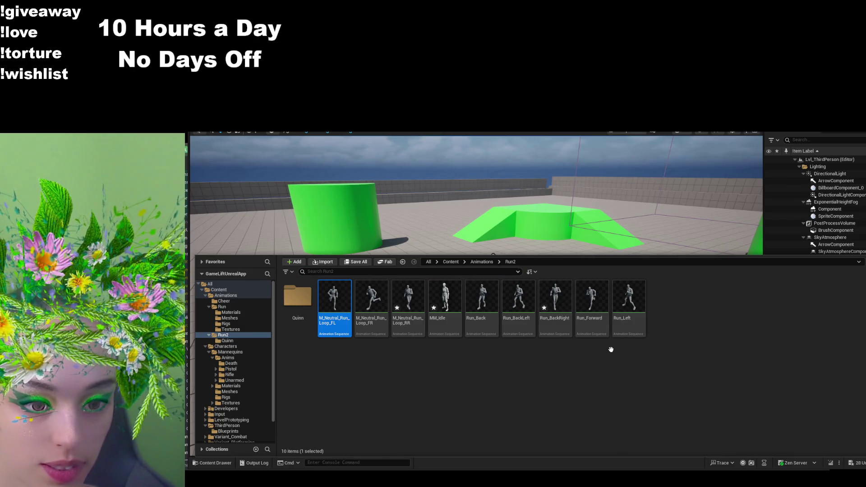
{"action": "key", "text": "ctrl+space"}
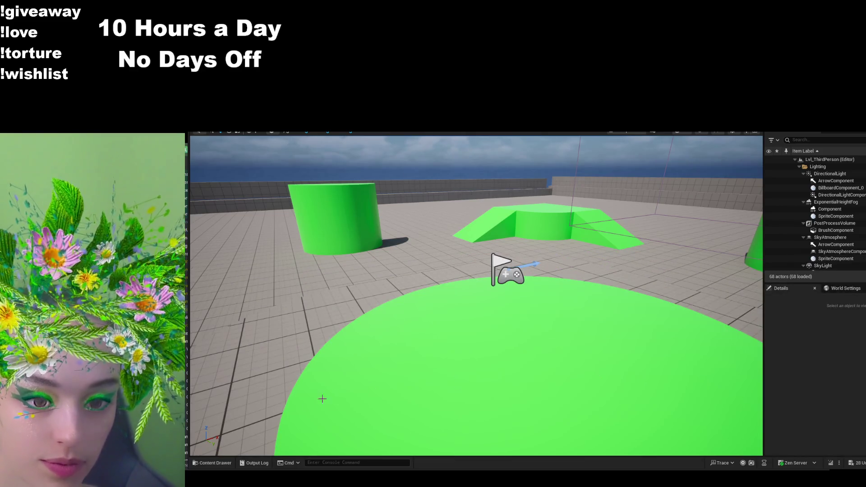
{"action": "left_click", "coordinate": [231, 464]}
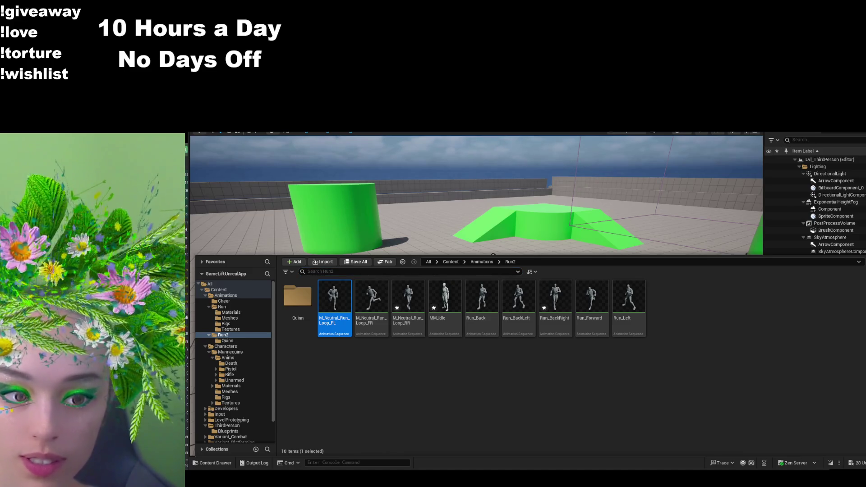
{"action": "key", "text": "ctrl+space"}
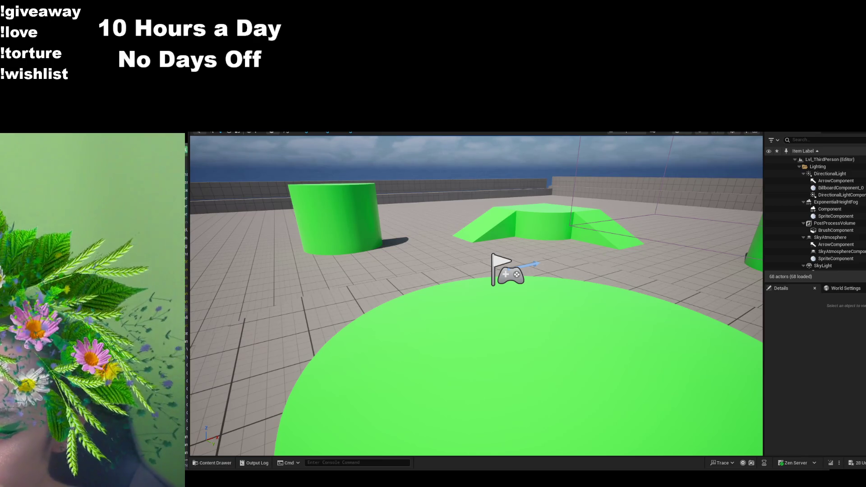
- Toggle the Content Drawer a few times, ending with Run2's ten items shown over the level
{"action": "left_click", "coordinate": [212, 463]}
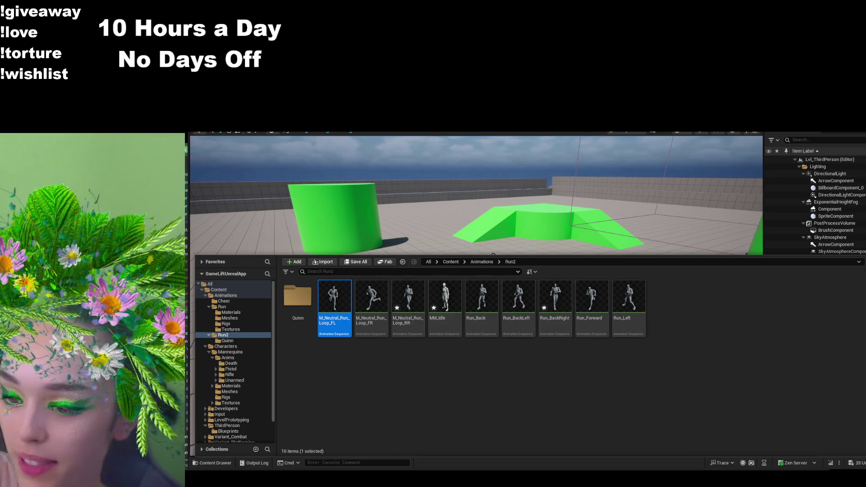
{"action": "key", "text": "ctrl+space"}
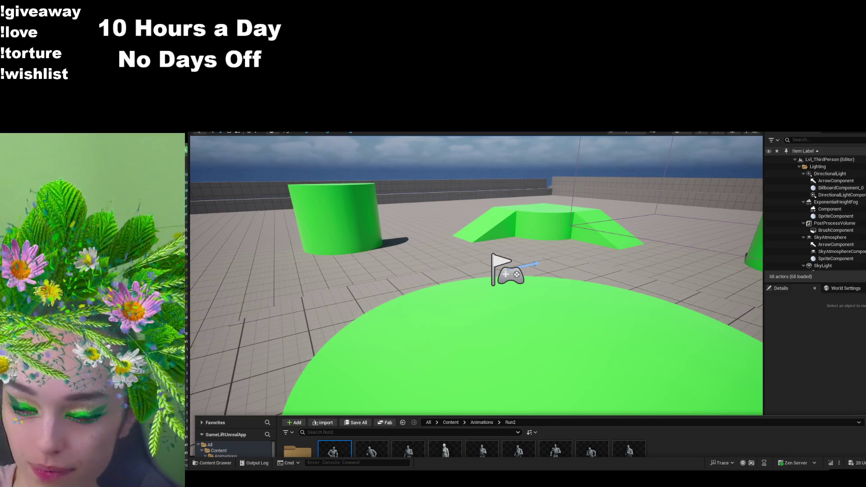
{"action": "key", "text": "ctrl+space"}
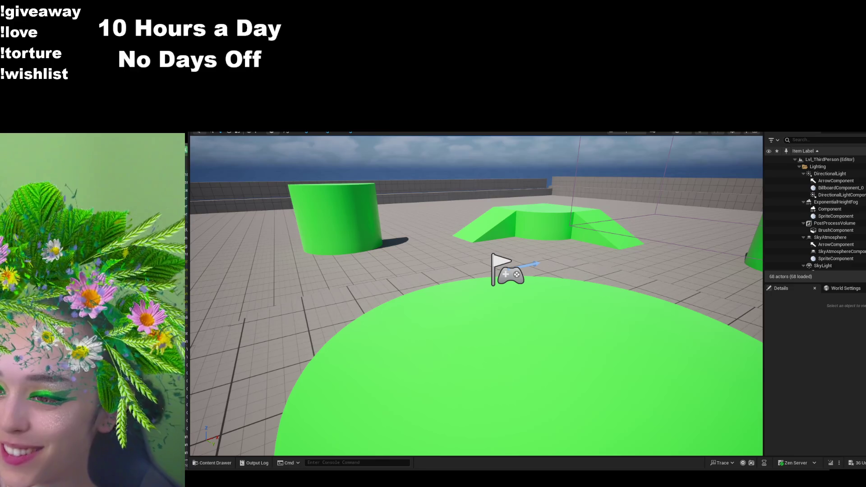
{"action": "key", "text": "ctrl+space"}
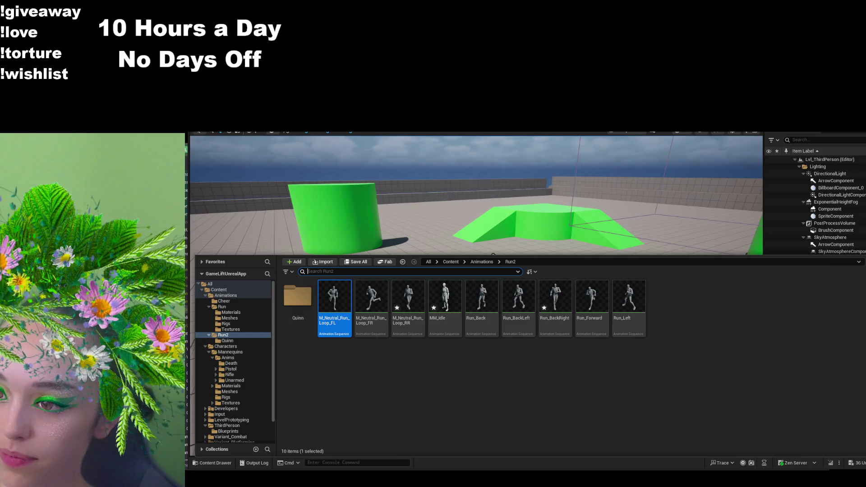
{"action": "key", "text": "ctrl+space"}
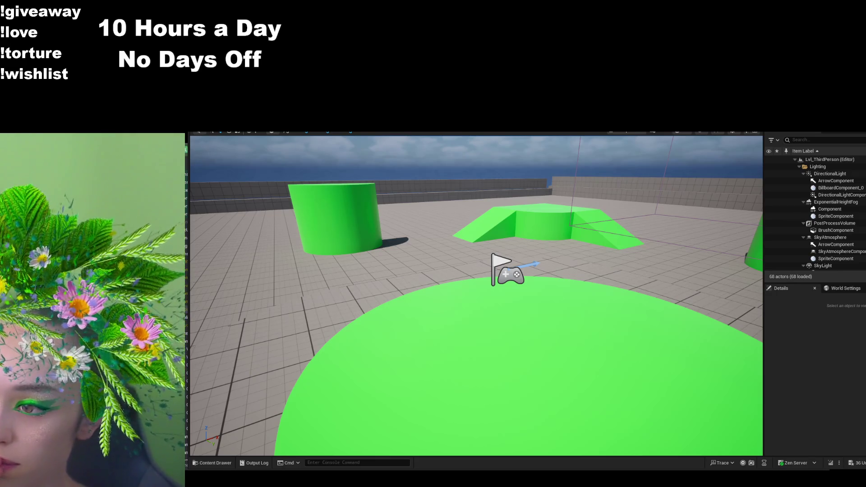
{"action": "left_click", "coordinate": [212, 463]}
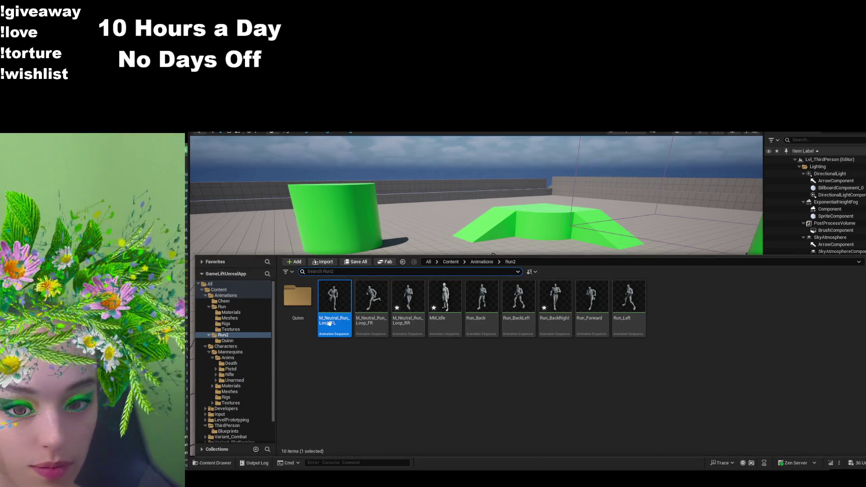
- Add a Manny folder beside Quinn in Run2, then show the Quinn run animations
{"action": "left_click", "coordinate": [350, 394]}
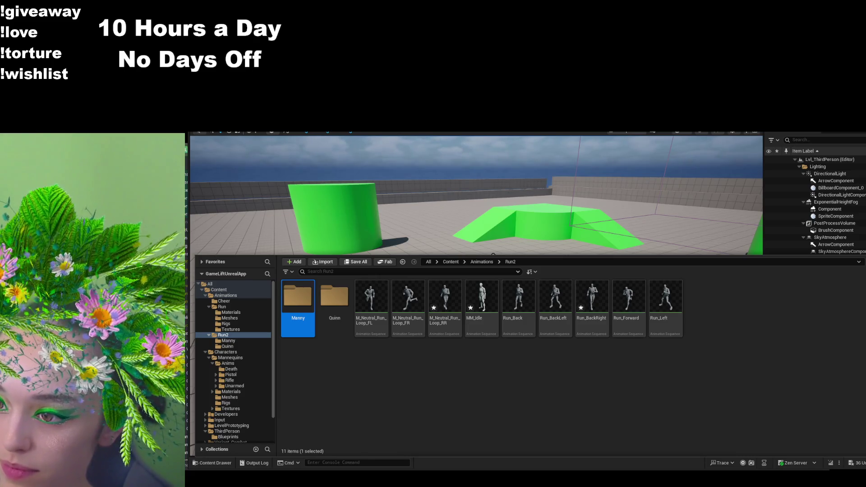
{"action": "key", "text": "ctrl+space"}
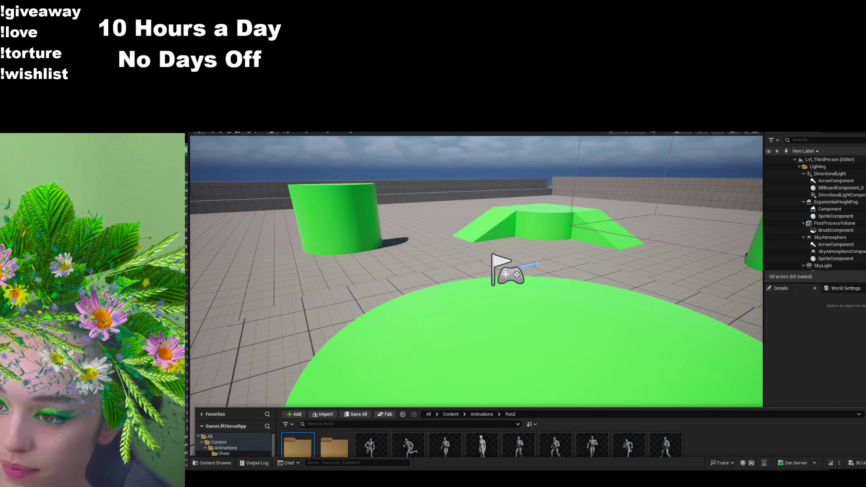
{"action": "left_click", "coordinate": [467, 380]}
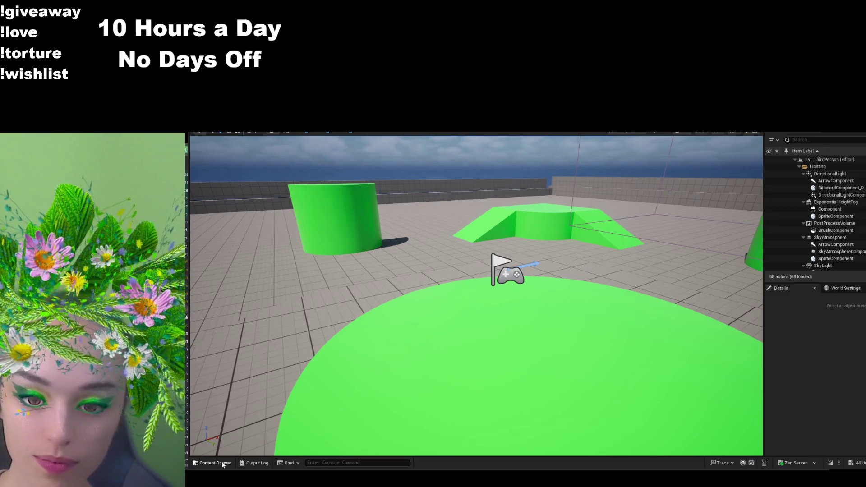
{"action": "left_click", "coordinate": [223, 464]}
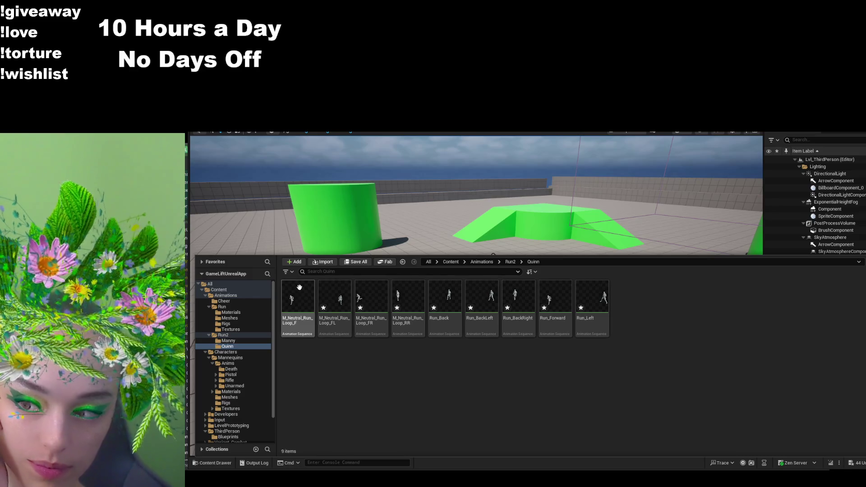
- Open M_Neutral_Run_Loop_F for preview and enlarge the animation viewport
{"action": "left_click", "coordinate": [299, 287]}
{"action": "double_click", "coordinate": [308, 303]}
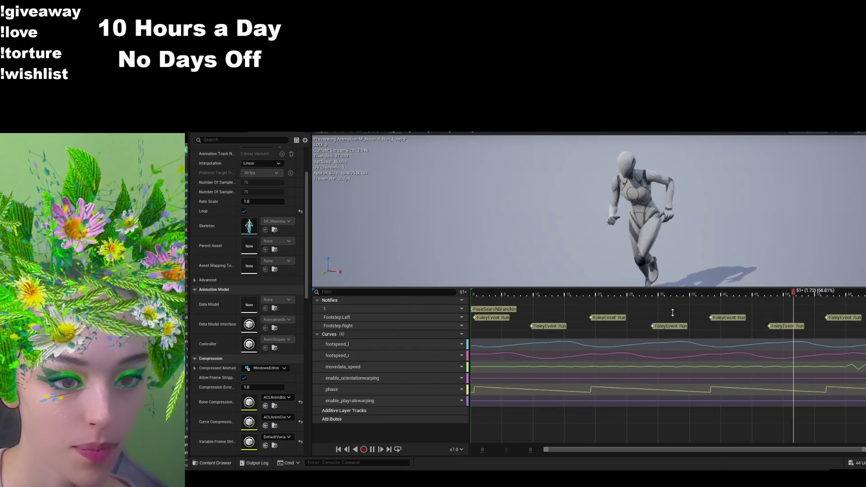
{"action": "left_click_drag", "start_coordinate": [675, 289], "coordinate": [674, 422]}
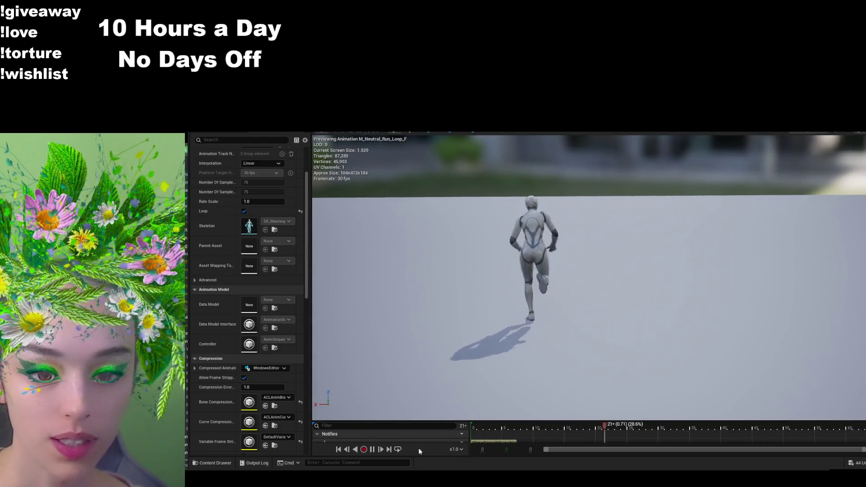
- Preview the M_Neutral_Run_Loop_FL and FR run loops from the Quinn folder, then focus the Details search
{"action": "left_click", "coordinate": [217, 461]}
{"action": "left_click", "coordinate": [326, 324]}
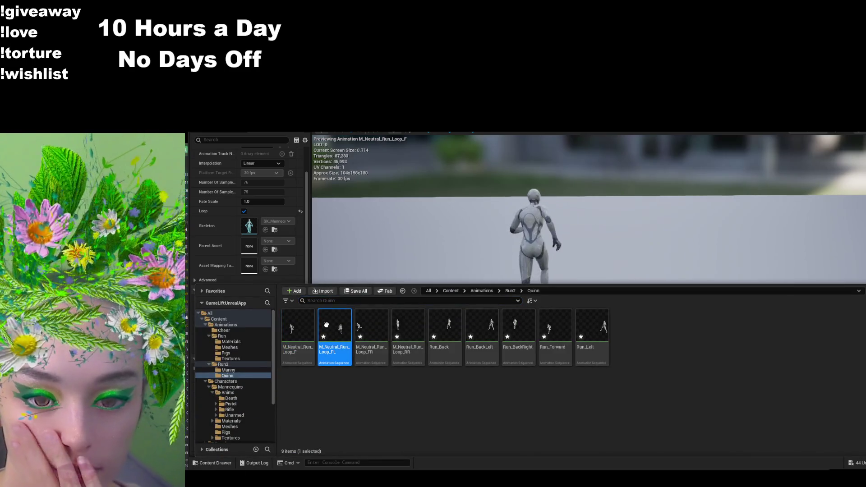
{"action": "left_click", "coordinate": [383, 340]}
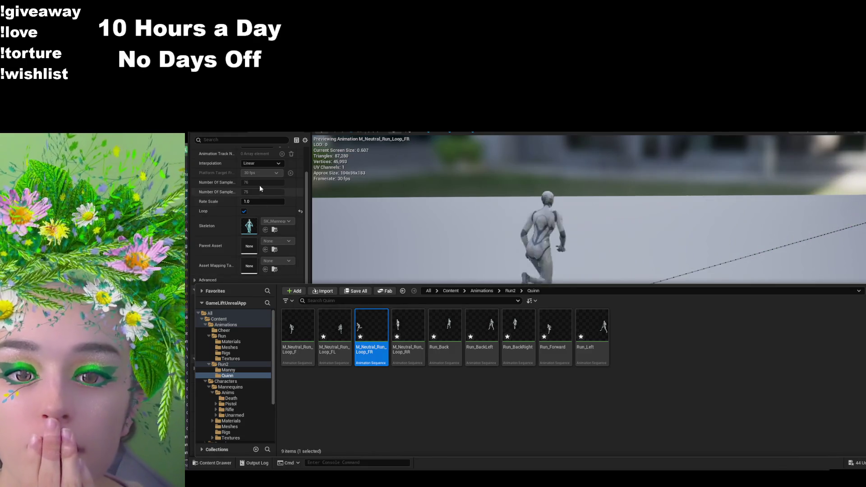
{"action": "left_click", "coordinate": [248, 141]}
- Filter Details by 'roo' and disable Enable Root Motion on M_Neutral_Run_Loop_FR and RR
{"action": "type", "text": "roo"}
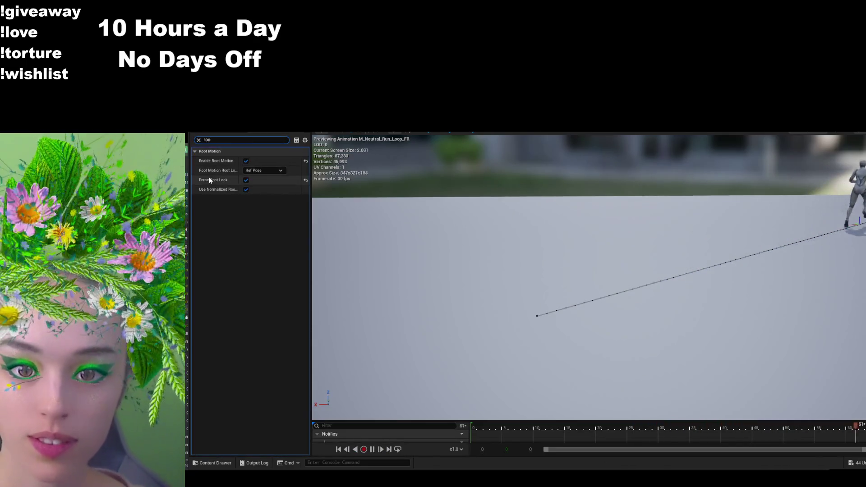
{"action": "left_click", "coordinate": [245, 160]}
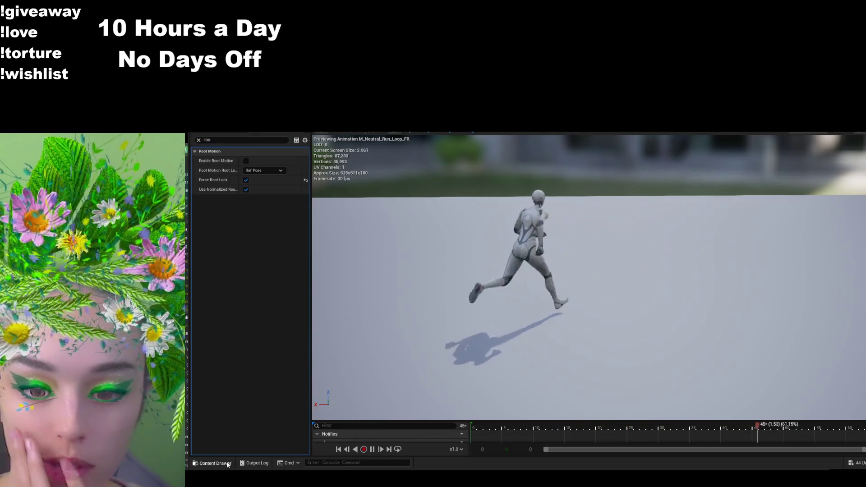
{"action": "left_click", "coordinate": [215, 463]}
{"action": "double_click", "coordinate": [408, 329]}
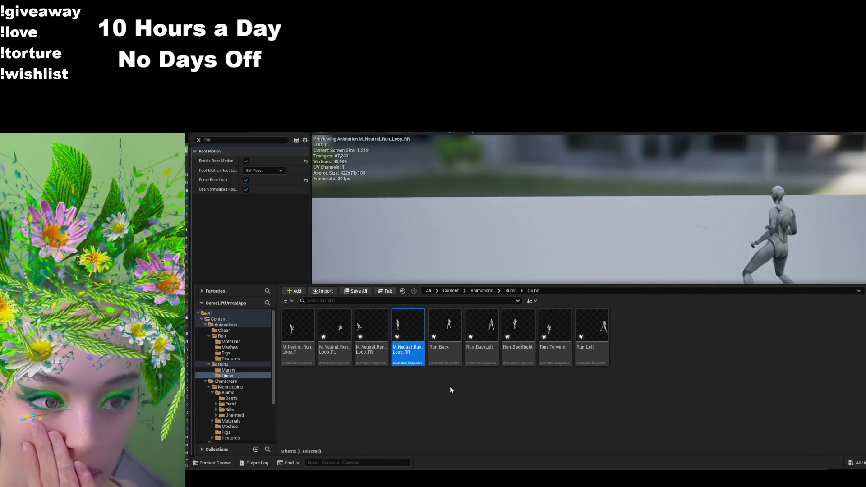
{"action": "left_click", "coordinate": [246, 160]}
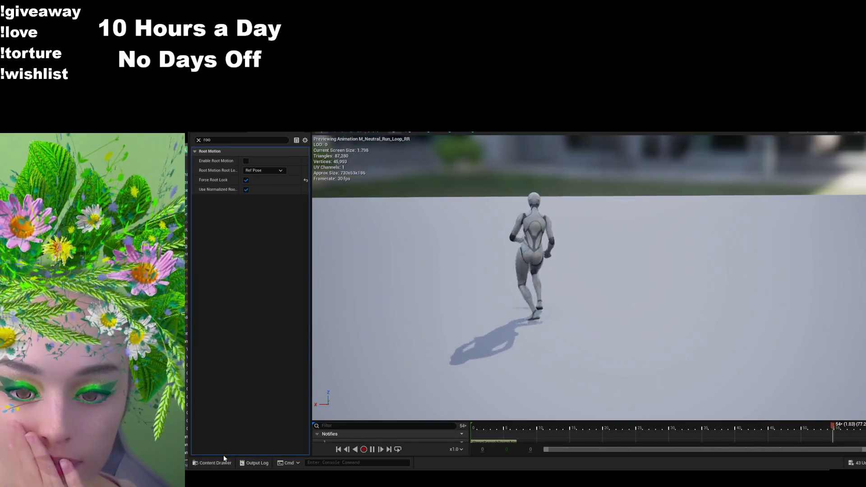
- Preview FR, Run_Back, Run_BackLeft, Run_BackRight, Run_Forward and Run_Left, then switch to BP_ThirdPersonCharacter
{"action": "left_click", "coordinate": [213, 463]}
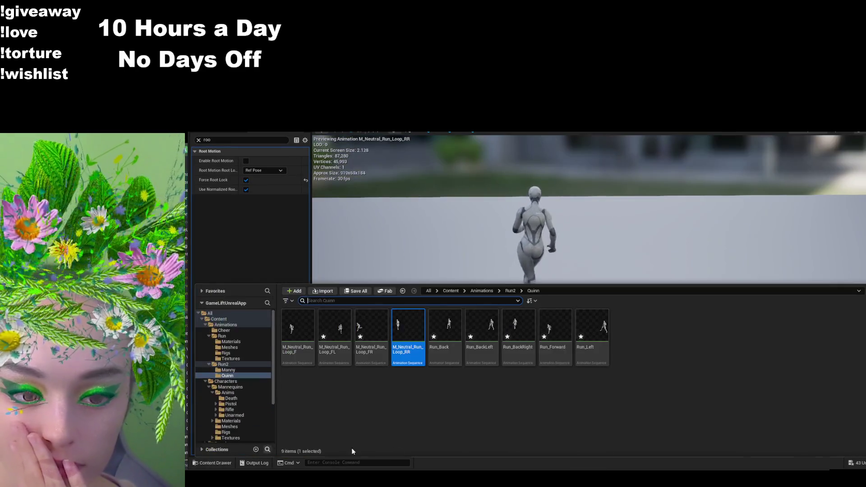
{"action": "left_click", "coordinate": [371, 327]}
{"action": "left_click", "coordinate": [444, 326]}
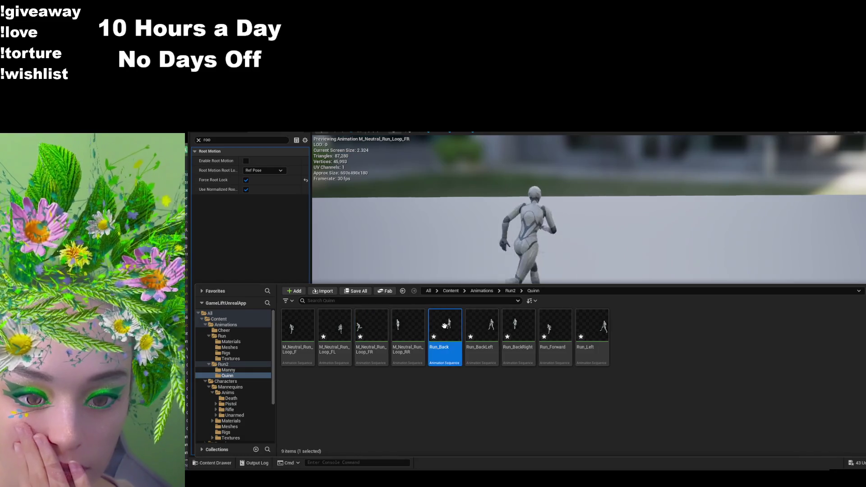
{"action": "left_click", "coordinate": [482, 332]}
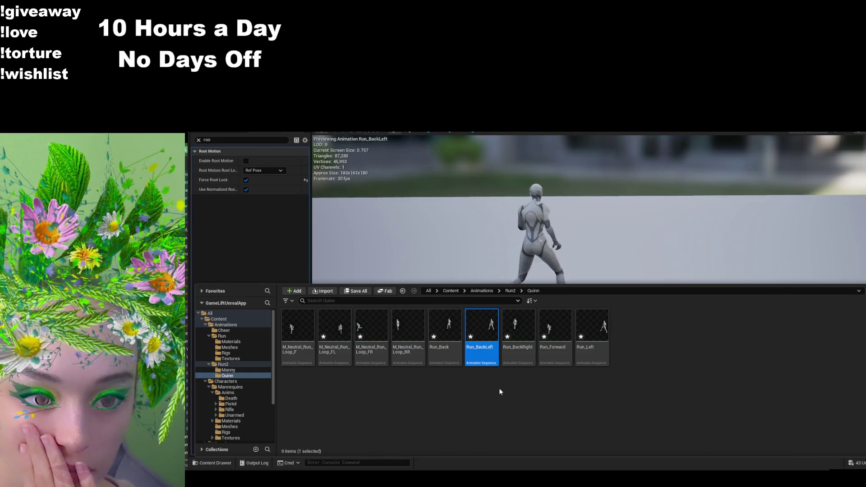
{"action": "left_click", "coordinate": [517, 323]}
{"action": "left_click", "coordinate": [555, 330]}
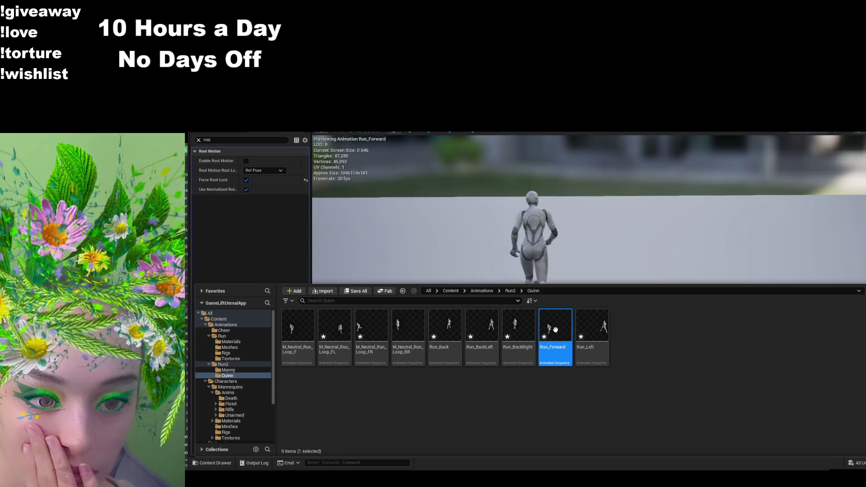
{"action": "left_click", "coordinate": [593, 330]}
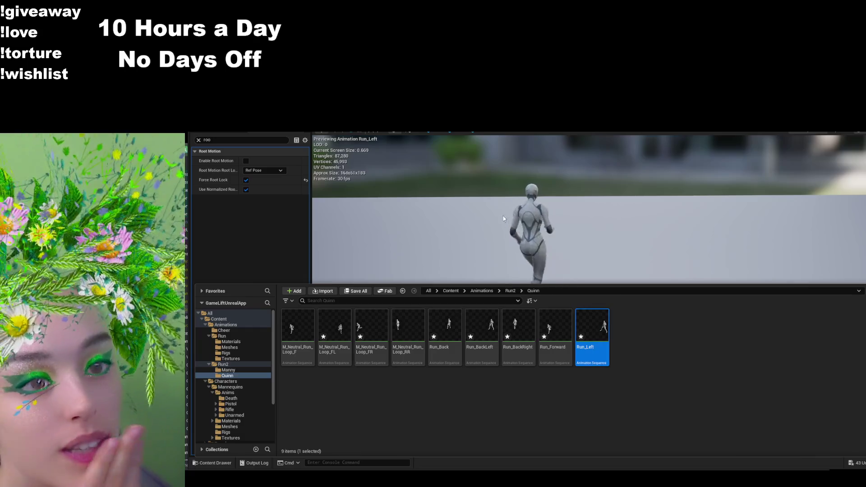
{"action": "key", "text": "ctrl+Tab"}
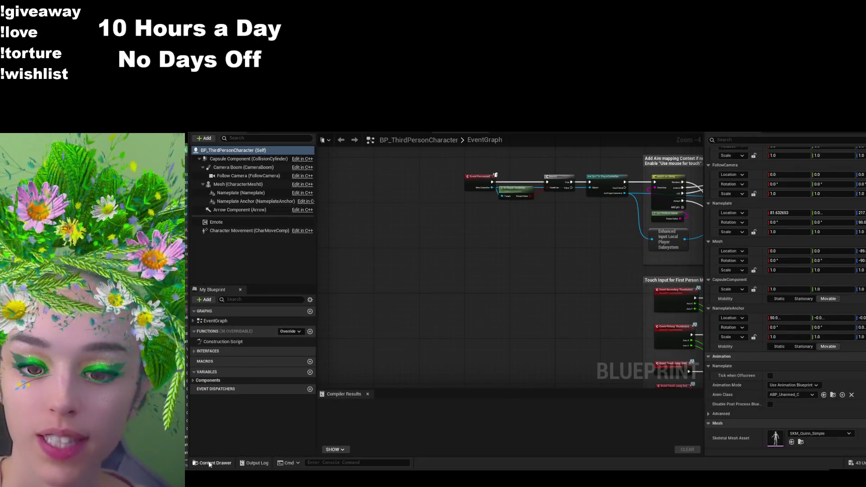
- Open the BS_Idle_Run blend space from the Animations folder and enlarge its sample graph
{"action": "key", "text": "ctrl+space"}
{"action": "left_click", "coordinate": [509, 226]}
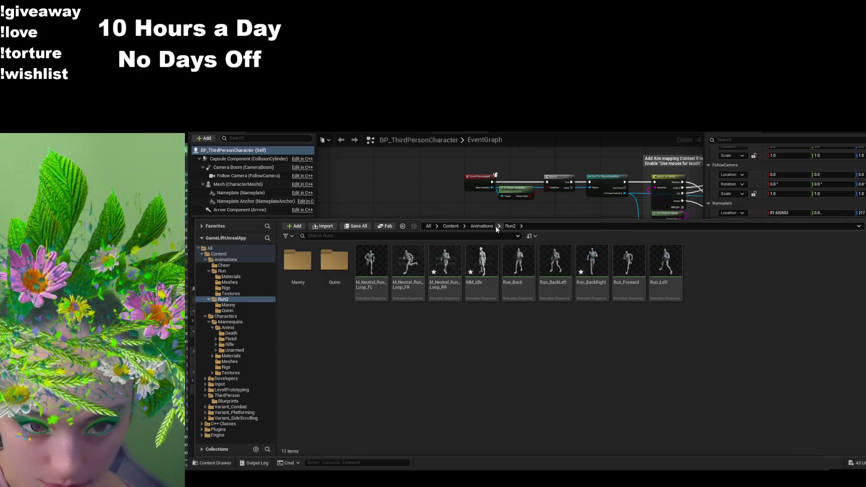
{"action": "left_click", "coordinate": [481, 226]}
{"action": "double_click", "coordinate": [408, 264]}
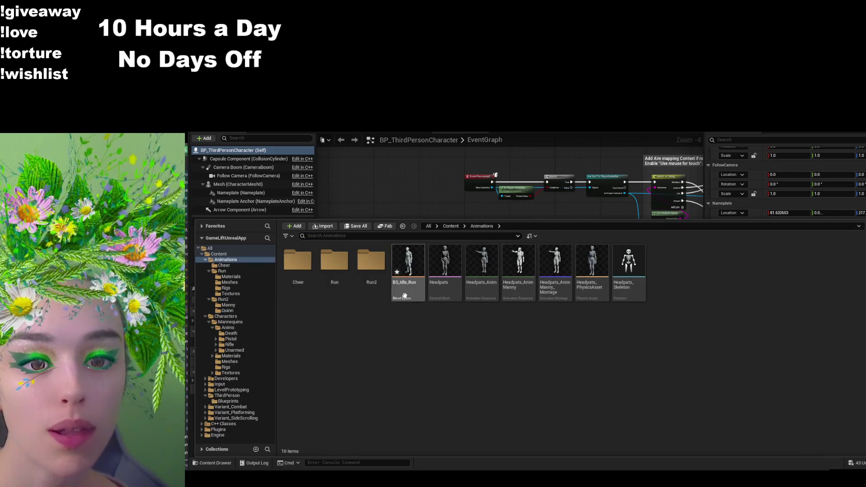
{"action": "mouse_move", "coordinate": [554, 421]}
{"action": "left_mouse_down"}
{"action": "mouse_move", "coordinate": [566, 244]}
{"action": "mouse_move", "coordinate": [569, 270]}
{"action": "mouse_move", "coordinate": [472, 283]}
{"action": "left_mouse_up"}
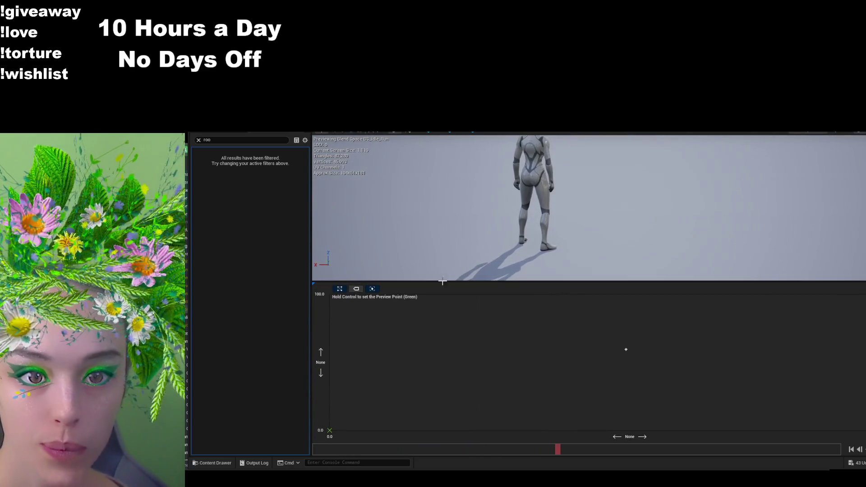
- Browse to Run2 > Quinn and drag Run_Back onto the blend space grid
{"action": "left_click", "coordinate": [213, 461]}
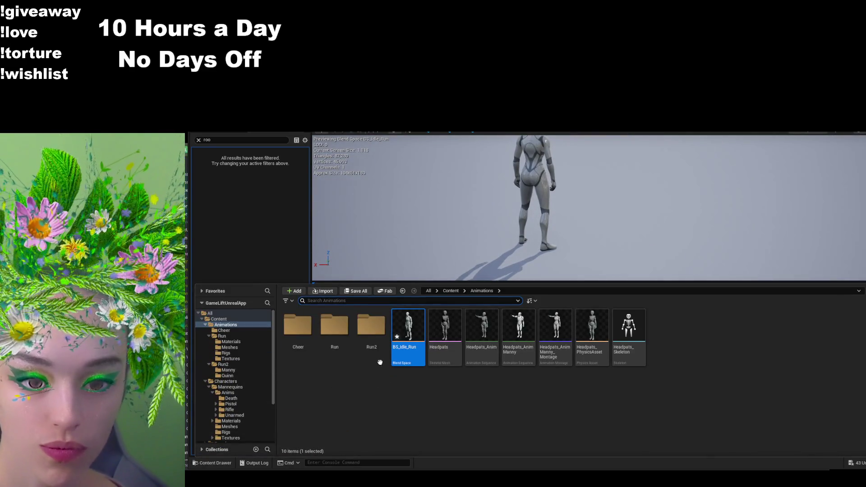
{"action": "double_click", "coordinate": [371, 325]}
{"action": "double_click", "coordinate": [329, 329]}
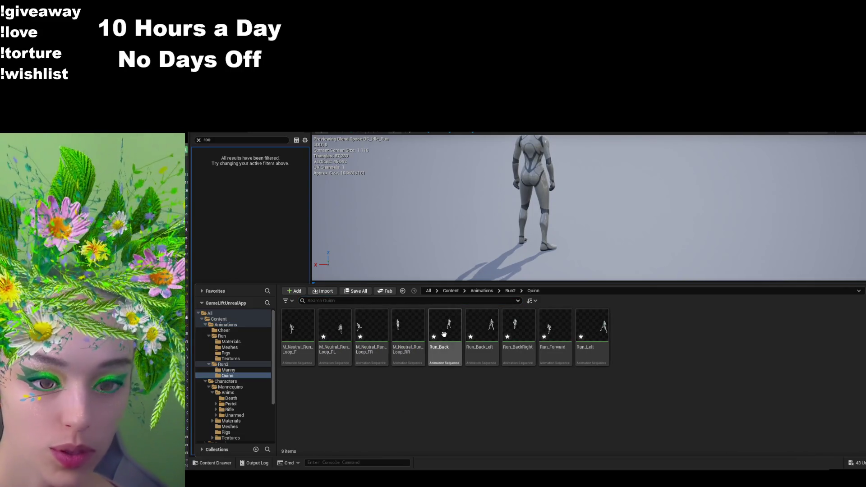
{"action": "mouse_move", "coordinate": [445, 325]}
{"action": "left_mouse_down"}
{"action": "mouse_move", "coordinate": [621, 407]}
{"action": "mouse_move", "coordinate": [626, 424]}
{"action": "left_mouse_up"}
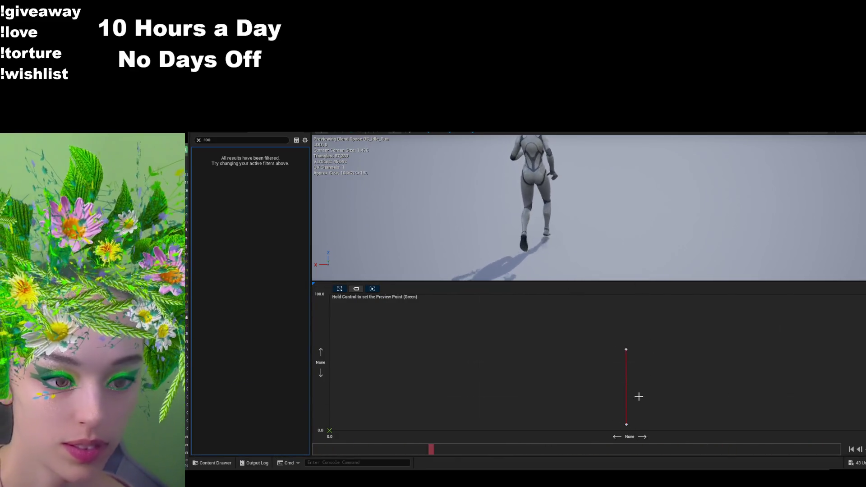
- Move the top and bottom samples onto the grid's vertical centre line at X=50
{"action": "left_click_drag", "start_coordinate": [626, 429], "coordinate": [632, 431]}
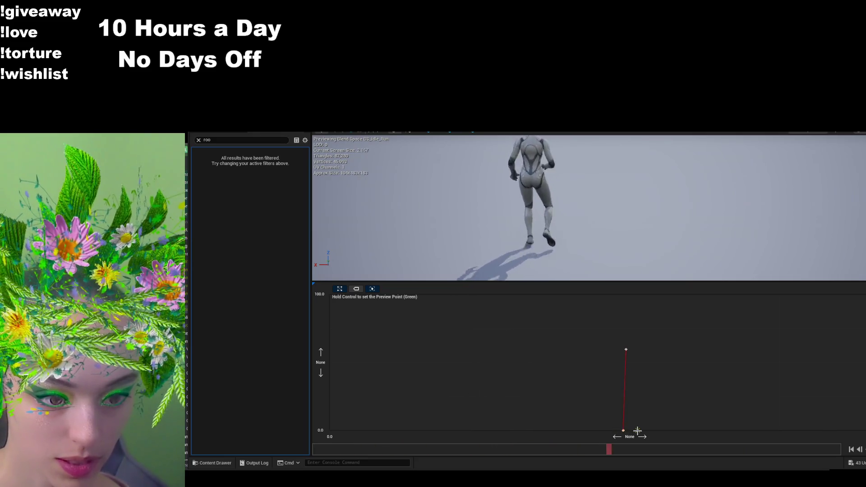
{"action": "left_click_drag", "start_coordinate": [623, 430], "coordinate": [629, 431]}
{"action": "mouse_move", "coordinate": [621, 347]}
{"action": "left_mouse_down"}
{"action": "mouse_move", "coordinate": [628, 338]}
{"action": "mouse_move", "coordinate": [629, 352]}
{"action": "left_mouse_up"}
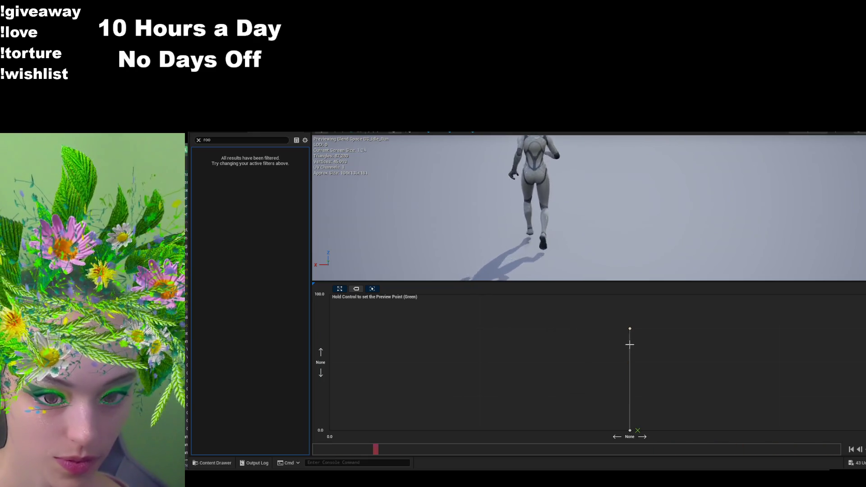
{"action": "left_click", "coordinate": [629, 363]}
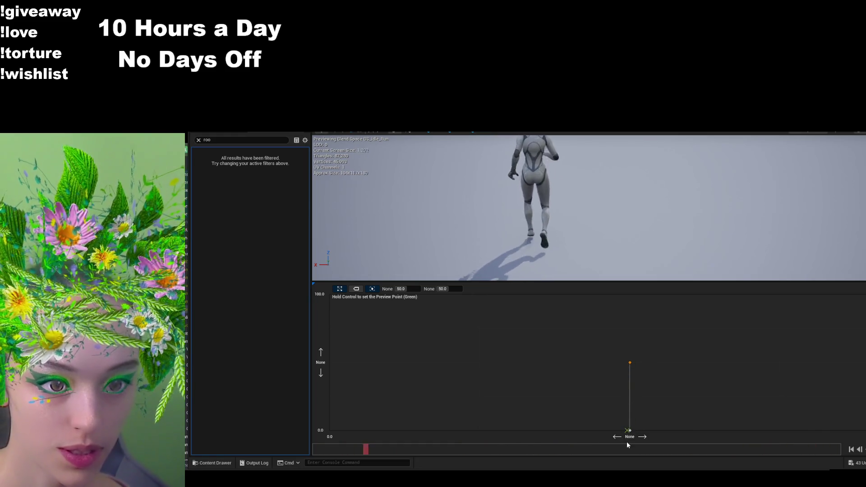
{"action": "mouse_move", "coordinate": [570, 256]}
{"action": "left_mouse_down"}
{"action": "mouse_move", "coordinate": [570, 212]}
{"action": "mouse_move", "coordinate": [570, 235]}
{"action": "left_mouse_up"}
{"action": "left_click", "coordinate": [211, 463]}
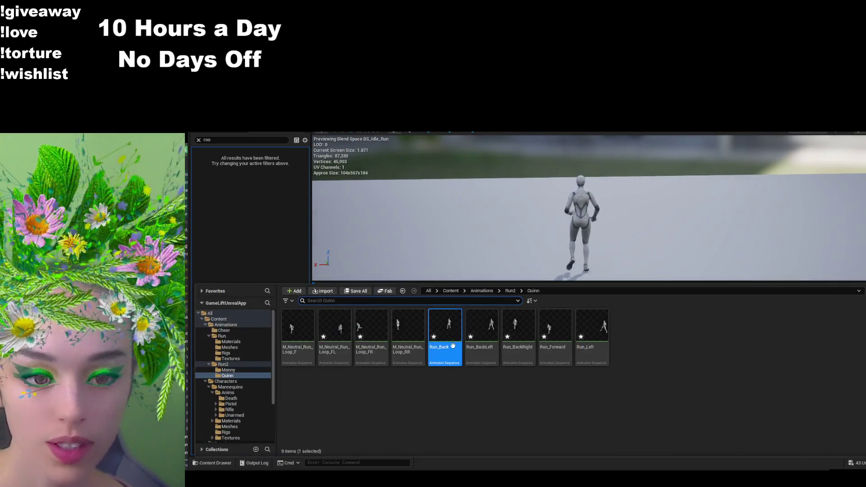
{"action": "left_click", "coordinate": [629, 220]}
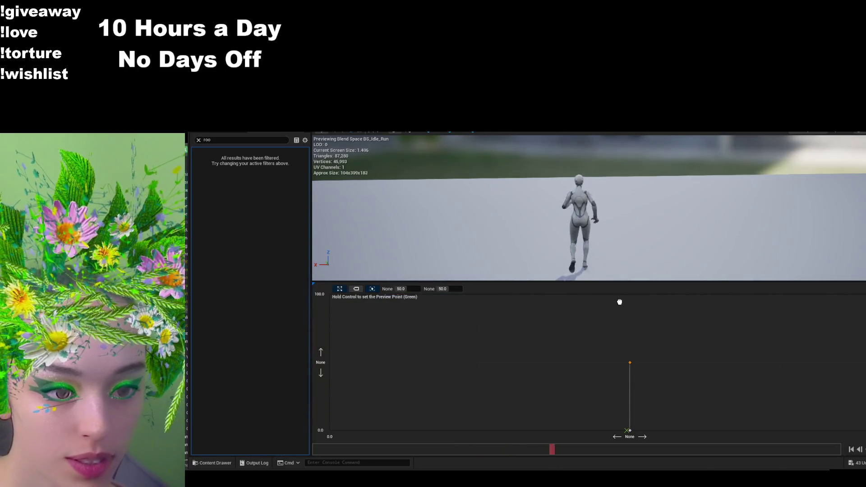
- Preview the top blend, settle the middle sample on the centre line, and add Run_Forward on the left
{"action": "key", "text": "ctrl"}
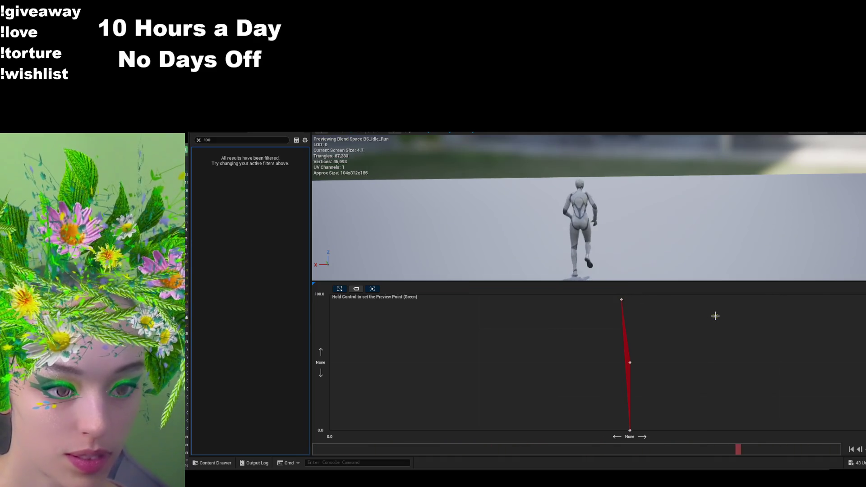
{"action": "left_click", "coordinate": [209, 462]}
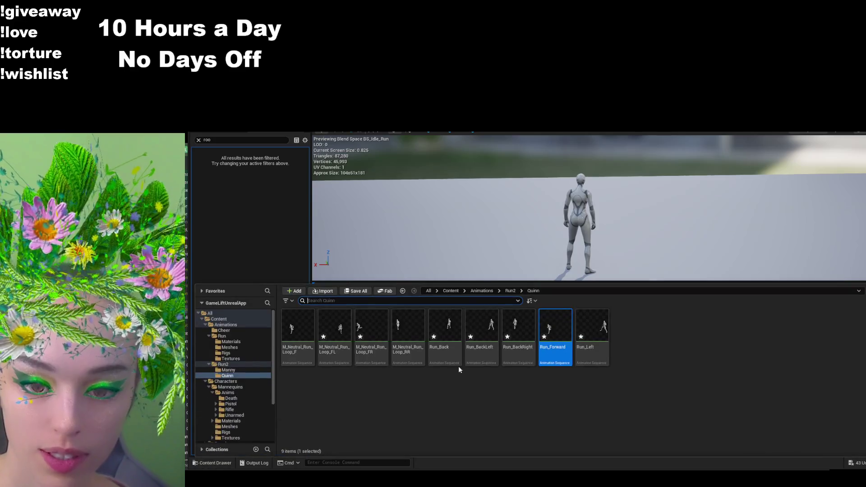
{"action": "left_click", "coordinate": [622, 275]}
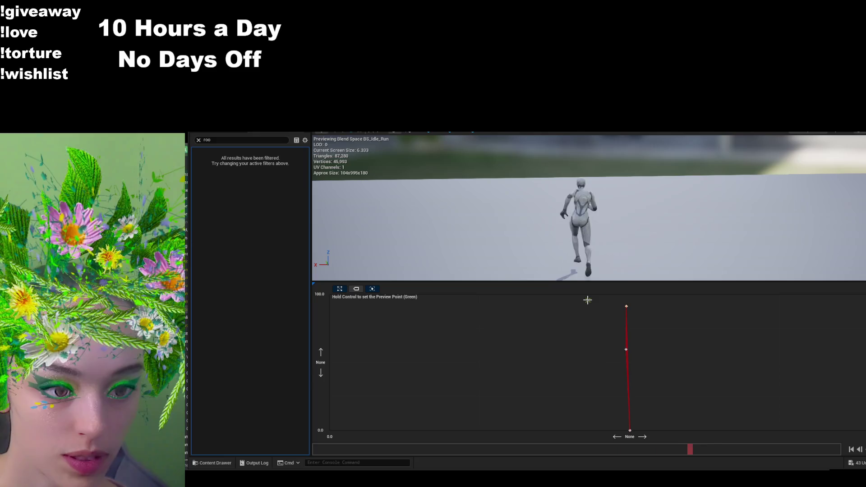
{"action": "left_click", "coordinate": [630, 294]}
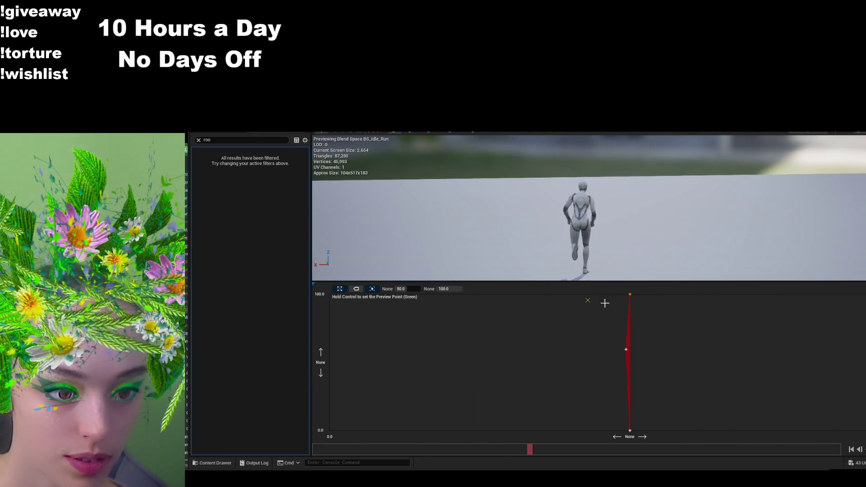
{"action": "left_click", "coordinate": [667, 332]}
{"action": "left_click", "coordinate": [628, 349]}
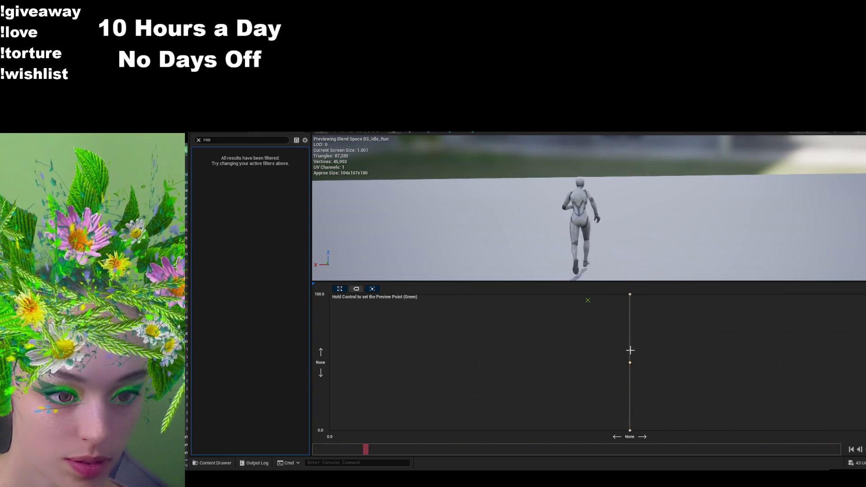
{"action": "left_click", "coordinate": [668, 335]}
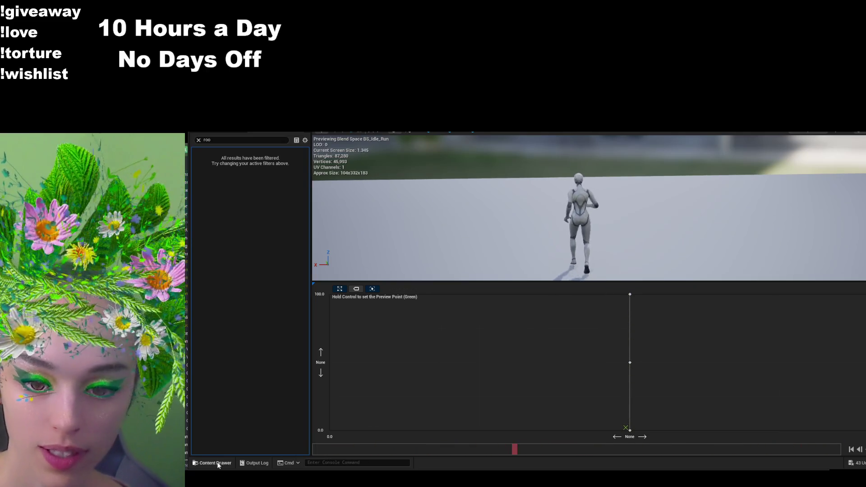
{"action": "key", "text": "ctrl+space"}
{"action": "mouse_move", "coordinate": [574, 339]}
{"action": "left_mouse_down"}
{"action": "mouse_move", "coordinate": [396, 340]}
{"action": "mouse_move", "coordinate": [353, 362]}
{"action": "mouse_move", "coordinate": [333, 354]}
{"action": "left_mouse_up"}
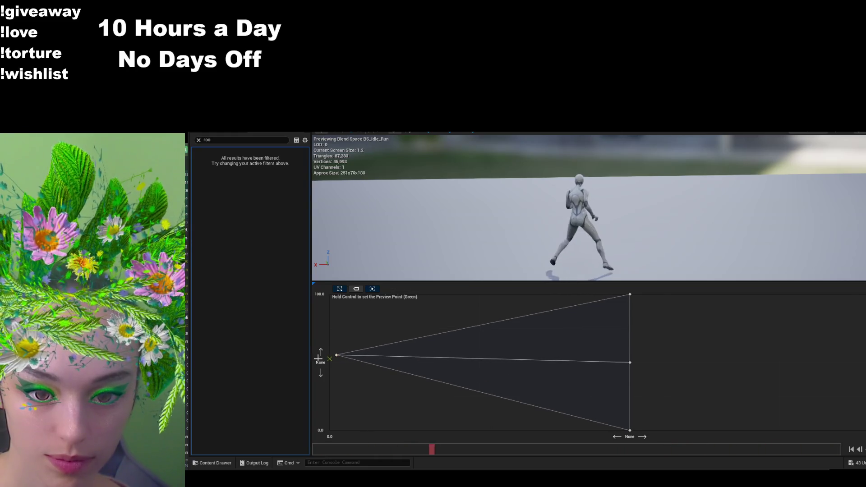
- Snap the left sample to X=0 and drop M_Neutral_Run_Loop_FR on the grid's right side
{"action": "left_click_drag", "start_coordinate": [336, 355], "coordinate": [322, 356]}
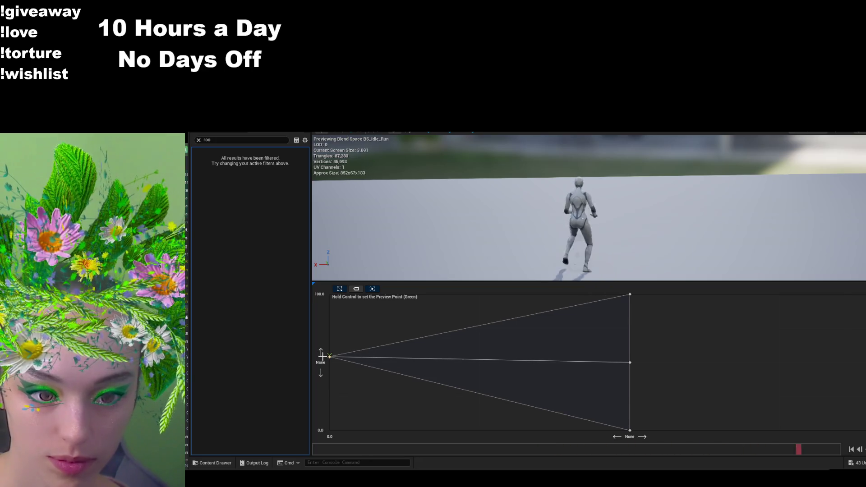
{"action": "left_click", "coordinate": [321, 362]}
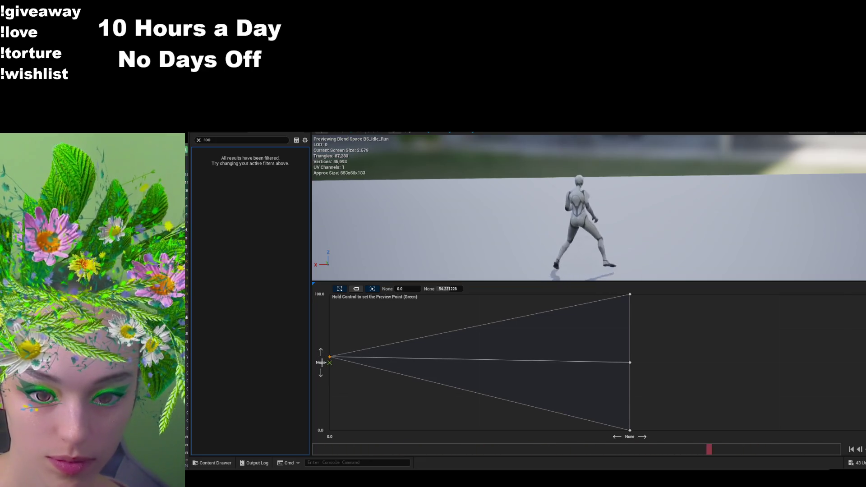
{"action": "left_click", "coordinate": [232, 462]}
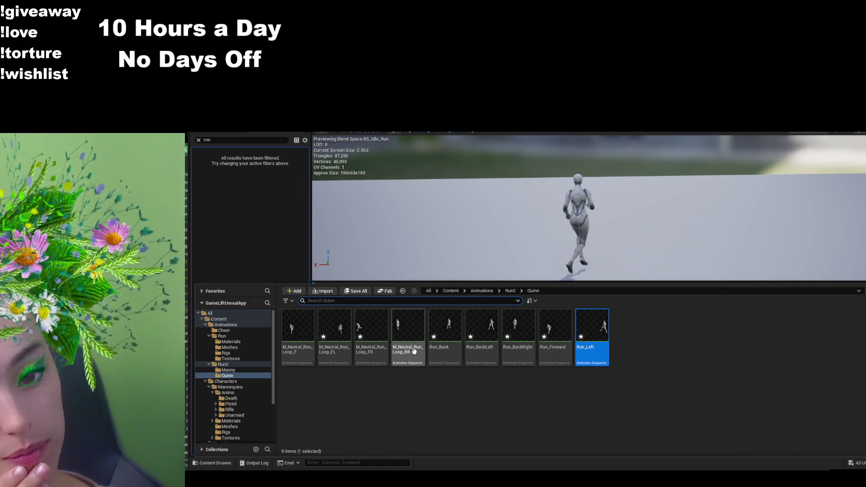
{"action": "left_click", "coordinate": [409, 327]}
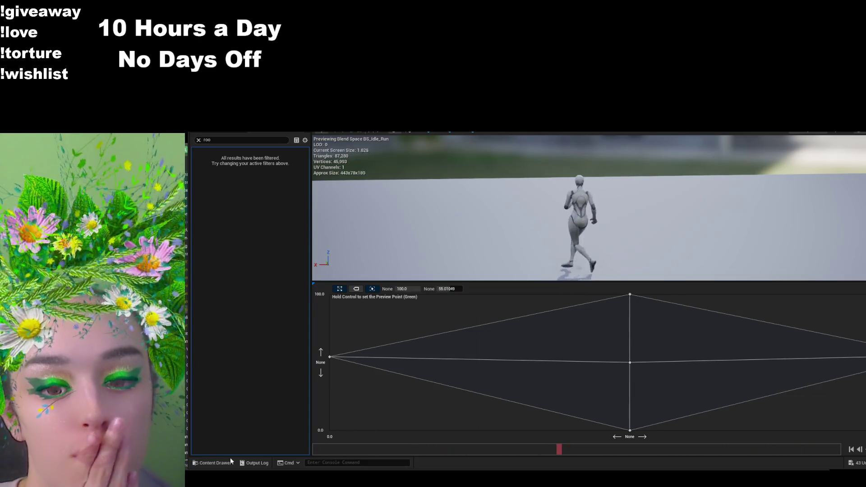
{"action": "left_click", "coordinate": [225, 462]}
{"action": "mouse_move", "coordinate": [371, 356]}
{"action": "left_mouse_down"}
{"action": "mouse_move", "coordinate": [541, 324]}
{"action": "mouse_move", "coordinate": [848, 303]}
{"action": "left_mouse_up"}
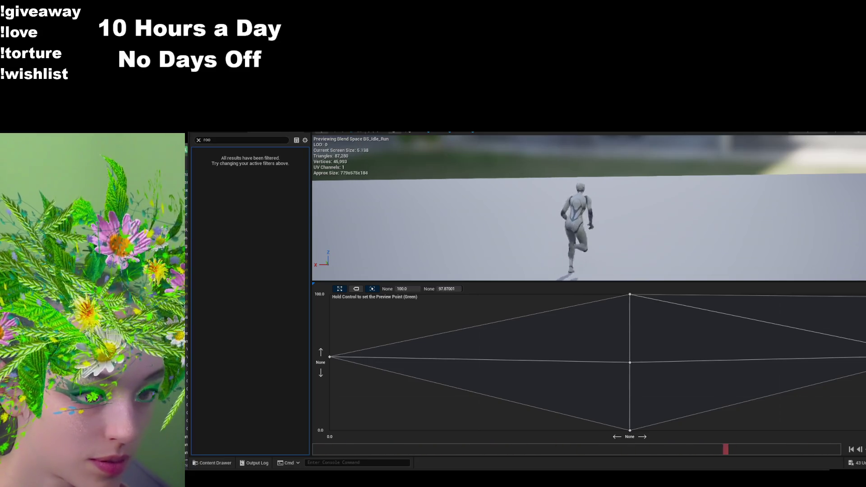
- Preview M_Neutral_Run_Loop_FL, glance at ABP_Unarmed's graph, and return to the BS_Idle_Run blend space
{"action": "left_click", "coordinate": [215, 463]}
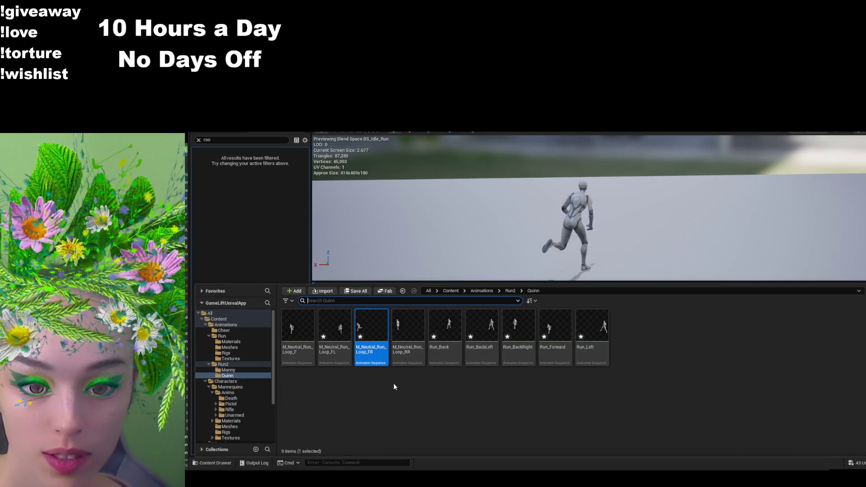
{"action": "key", "text": "Left"}
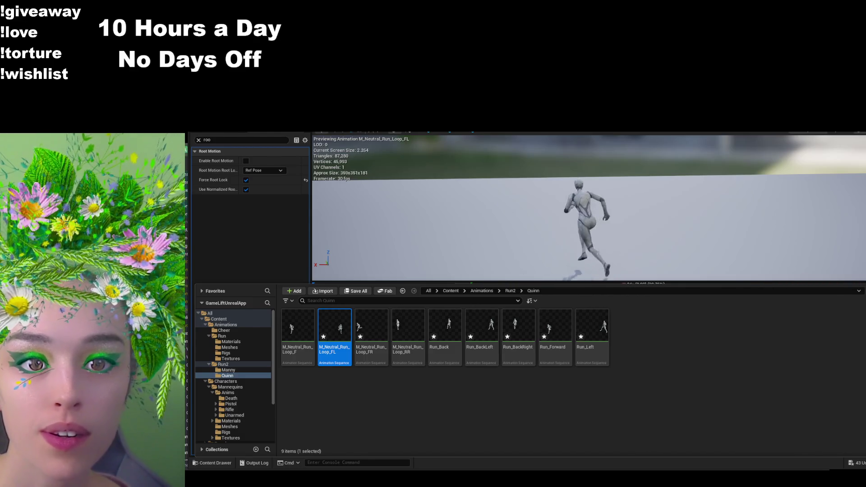
{"action": "left_click", "coordinate": [378, 185]}
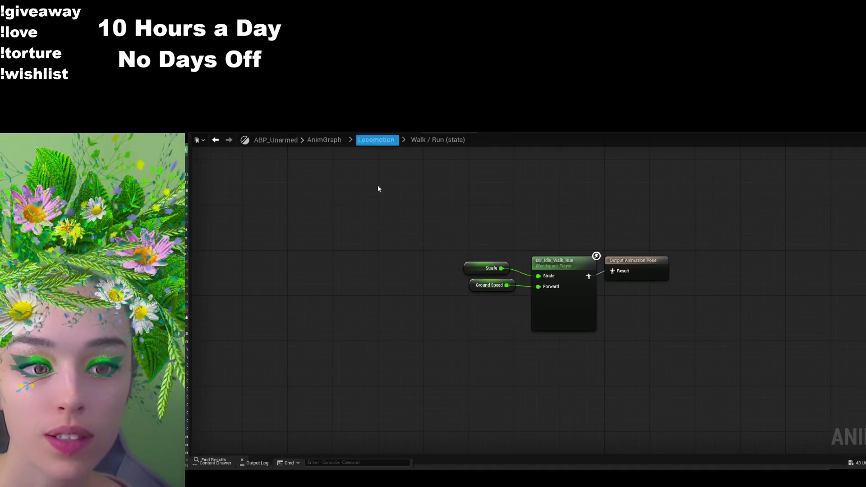
{"action": "left_click", "coordinate": [216, 462]}
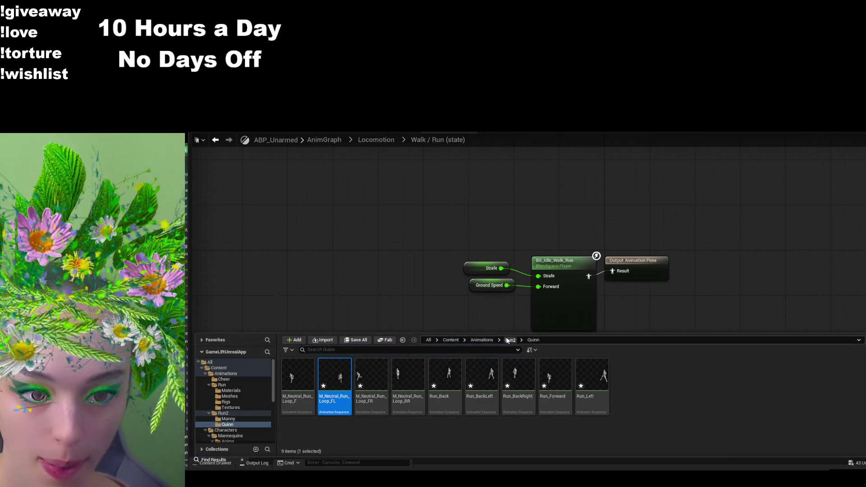
{"action": "left_click", "coordinate": [508, 340]}
{"action": "double_click", "coordinate": [407, 406]}
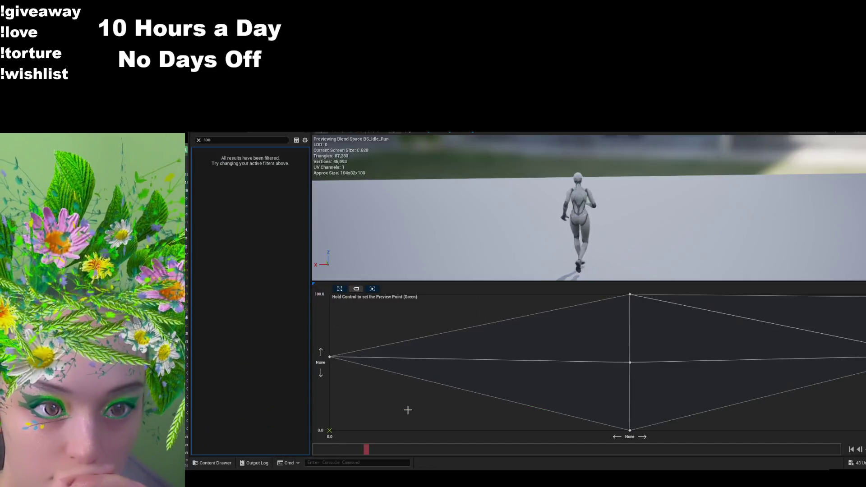
- From Run2 > Quinn, place run animations at the top-left, bottom-left, and Run_BackLeft at bottom-right
{"action": "left_click", "coordinate": [213, 462]}
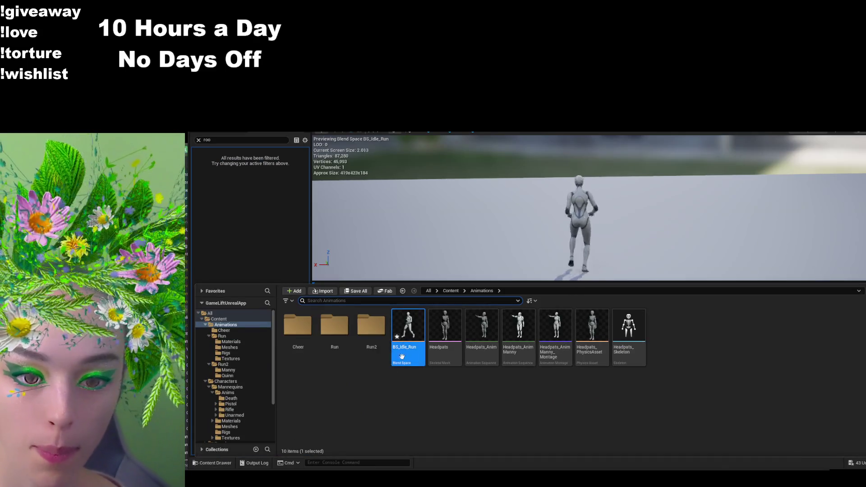
{"action": "double_click", "coordinate": [371, 325]}
{"action": "double_click", "coordinate": [332, 326]}
{"action": "mouse_move", "coordinate": [331, 327]}
{"action": "left_mouse_down"}
{"action": "mouse_move", "coordinate": [356, 306]}
{"action": "mouse_move", "coordinate": [329, 295]}
{"action": "left_mouse_up"}
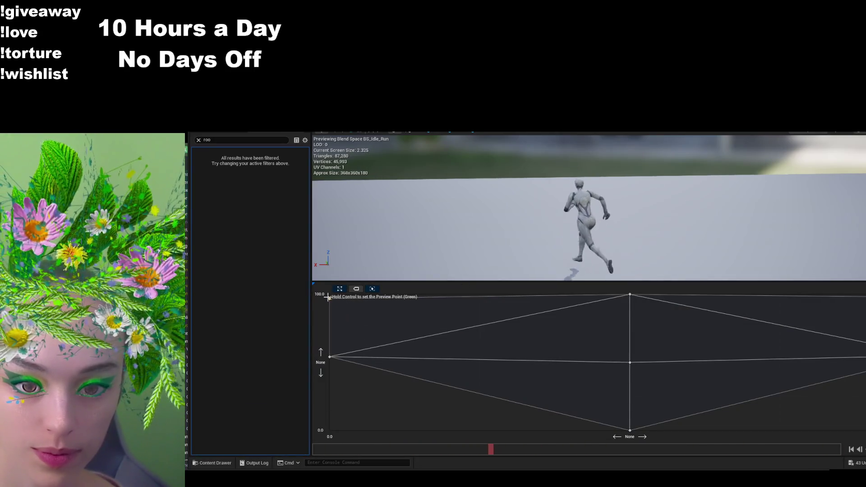
{"action": "left_click", "coordinate": [229, 462]}
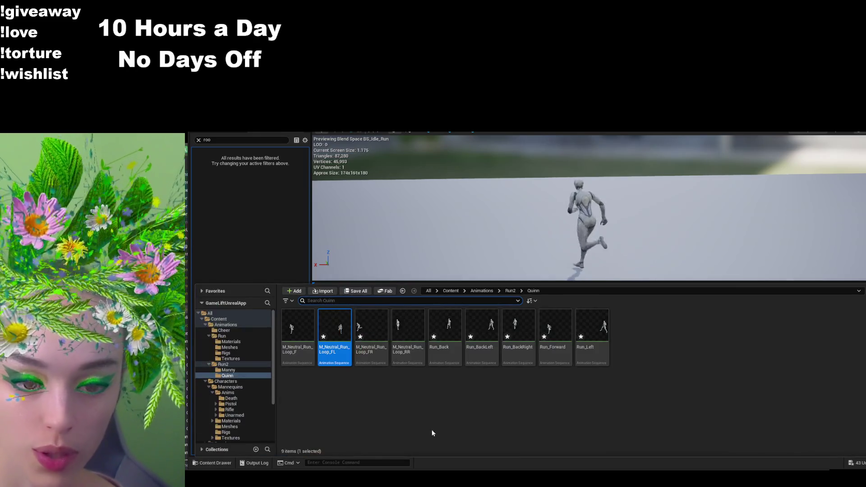
{"action": "left_click", "coordinate": [614, 210]}
{"action": "mouse_move", "coordinate": [614, 210]}
{"action": "left_mouse_down"}
{"action": "mouse_move", "coordinate": [400, 419]}
{"action": "mouse_move", "coordinate": [329, 431]}
{"action": "left_mouse_up"}
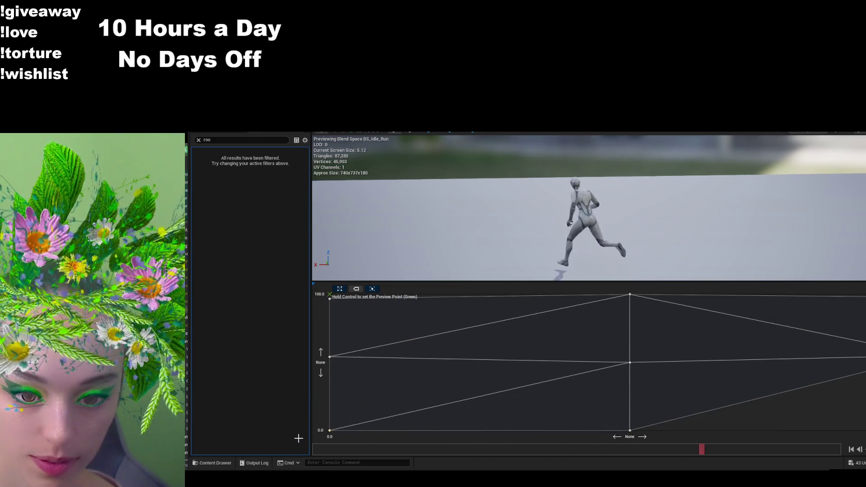
{"action": "left_click", "coordinate": [212, 463]}
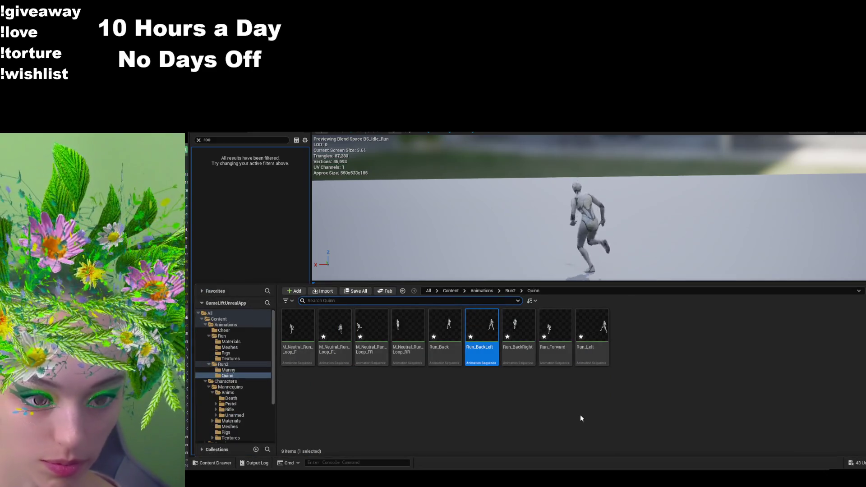
{"action": "mouse_move", "coordinate": [519, 324]}
{"action": "left_mouse_down"}
{"action": "mouse_move", "coordinate": [677, 388]}
{"action": "mouse_move", "coordinate": [865, 416]}
{"action": "left_mouse_up"}
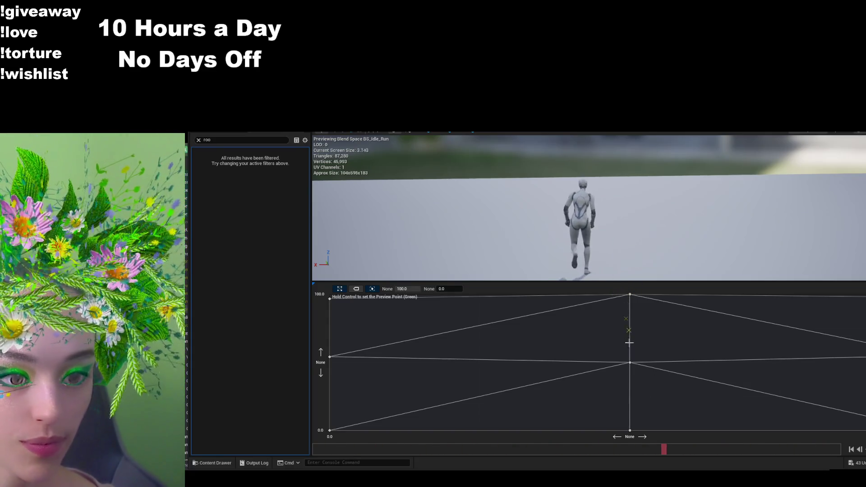
- Preview the blend at the grid's left edge and bottom, then filter Details for 'interpol'
{"action": "key", "text": "ctrl"}
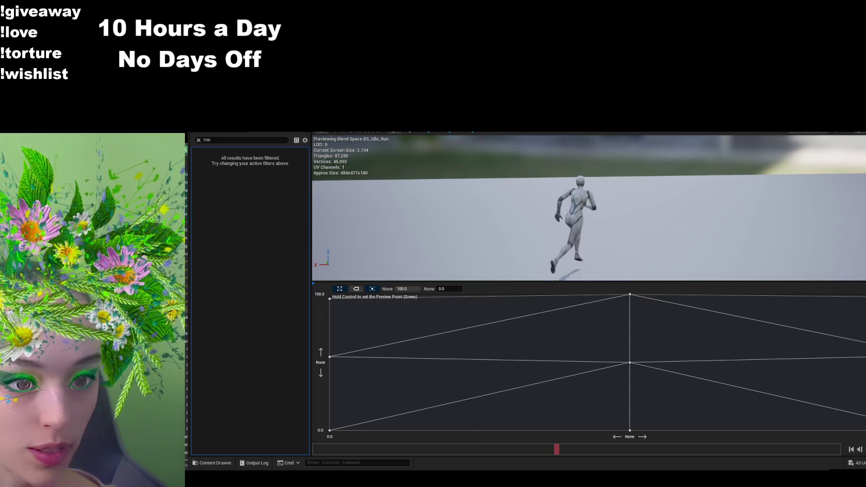
{"action": "key", "text": "ctrl"}
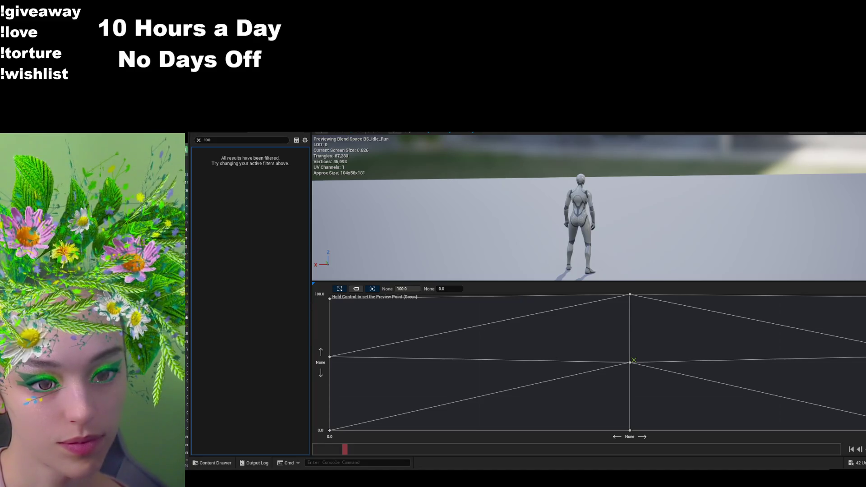
{"action": "key", "text": "BackSpace"}
{"action": "key", "text": "BackSpace"}
{"action": "key", "text": "BackSpace"}
{"action": "type", "text": "interpol"}
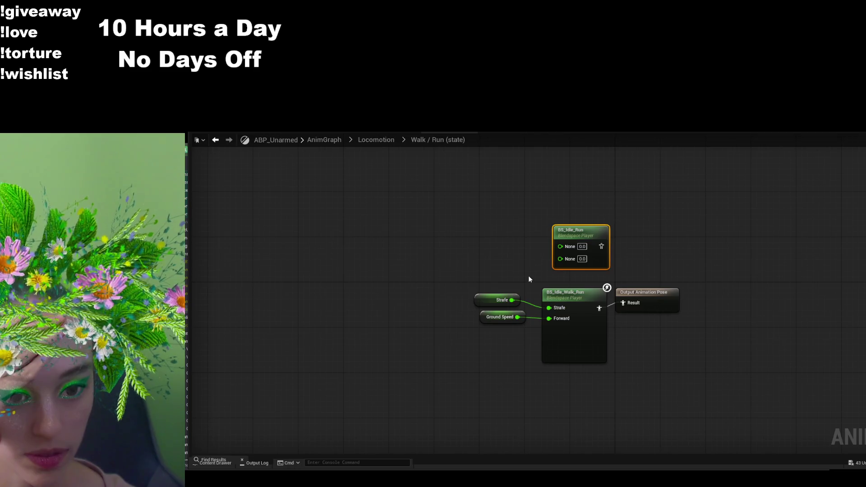
- Shift the BS_Idle_Walk_Run node slightly down in the Walk / Run state graph
{"action": "left_click_drag", "start_coordinate": [572, 296], "coordinate": [572, 302]}
- Disconnect BS_Idle_Walk_Run and wire Strafe, Ground Speed and BS_Idle_Run's pose to Output Animation Pose
{"action": "left_click_drag", "start_coordinate": [623, 294], "coordinate": [634, 305]}
{"action": "left_click", "coordinate": [587, 304]}
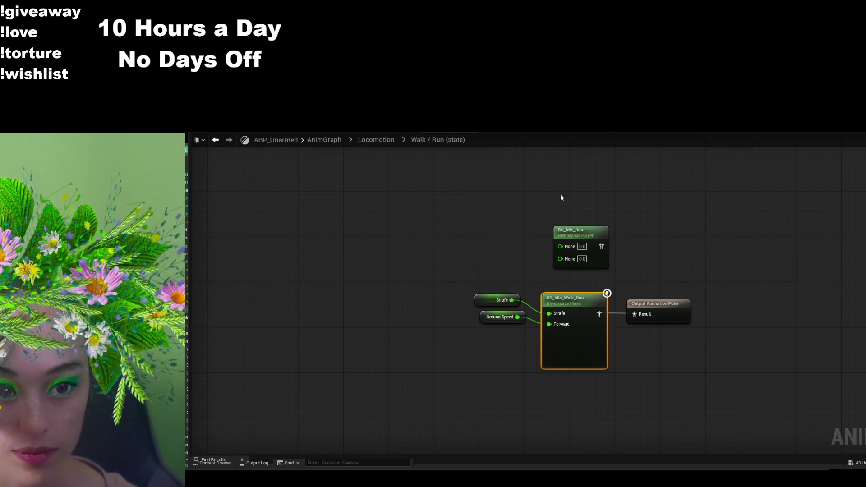
{"action": "key", "text": "ctrl+z"}
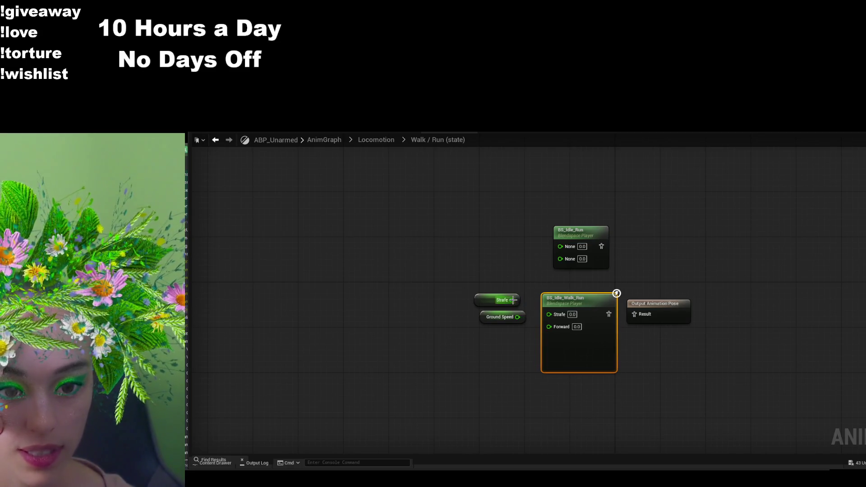
{"action": "mouse_move", "coordinate": [513, 299]}
{"action": "left_mouse_down"}
{"action": "mouse_move", "coordinate": [582, 247]}
{"action": "mouse_move", "coordinate": [564, 247]}
{"action": "left_mouse_up"}
{"action": "left_click", "coordinate": [535, 296]}
{"action": "left_click", "coordinate": [522, 317]}
{"action": "mouse_move", "coordinate": [518, 316]}
{"action": "left_mouse_down"}
{"action": "mouse_move", "coordinate": [561, 256]}
{"action": "mouse_move", "coordinate": [642, 314]}
{"action": "mouse_move", "coordinate": [667, 274]}
{"action": "mouse_move", "coordinate": [673, 239]}
{"action": "left_mouse_up"}
- Tidy the graph, lining up Output Animation Pose, Strafe, Ground Speed and BS_Idle_Run
{"action": "left_click_drag", "start_coordinate": [498, 293], "coordinate": [502, 237]}
{"action": "left_click_drag", "start_coordinate": [492, 317], "coordinate": [492, 270]}
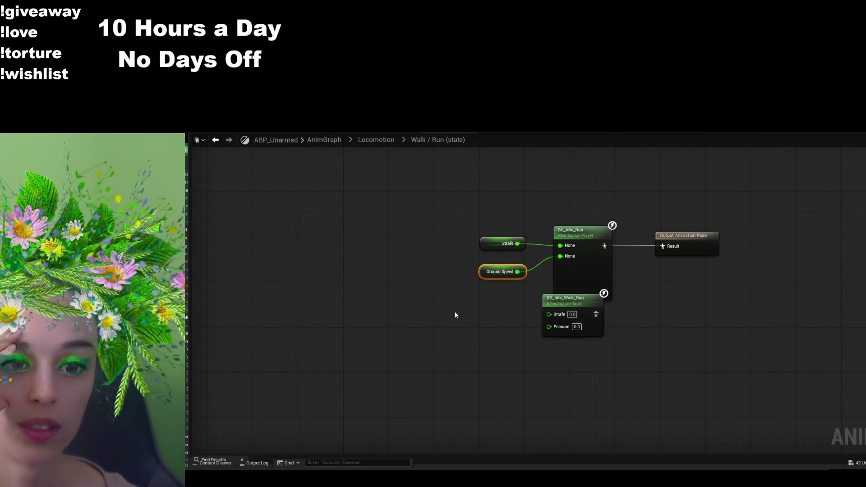
{"action": "mouse_move", "coordinate": [579, 299]}
{"action": "left_mouse_down"}
{"action": "mouse_move", "coordinate": [589, 293]}
{"action": "mouse_move", "coordinate": [575, 278]}
{"action": "left_mouse_up"}
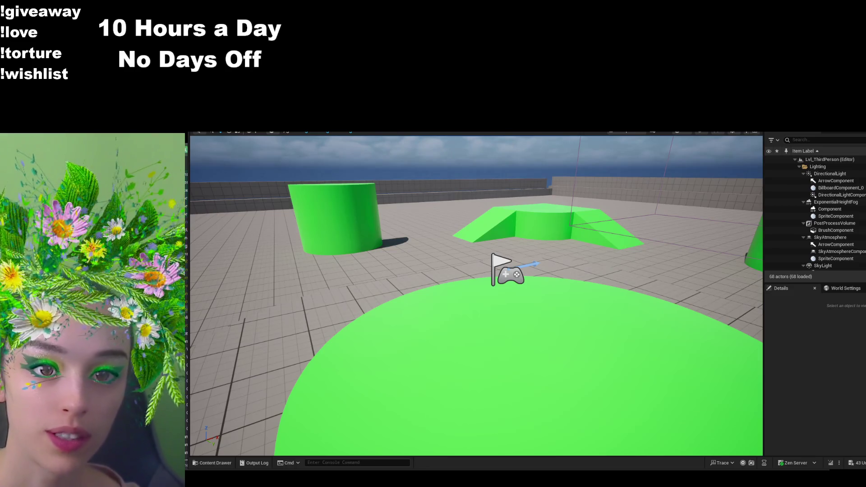
{"action": "key", "text": "alt+p"}
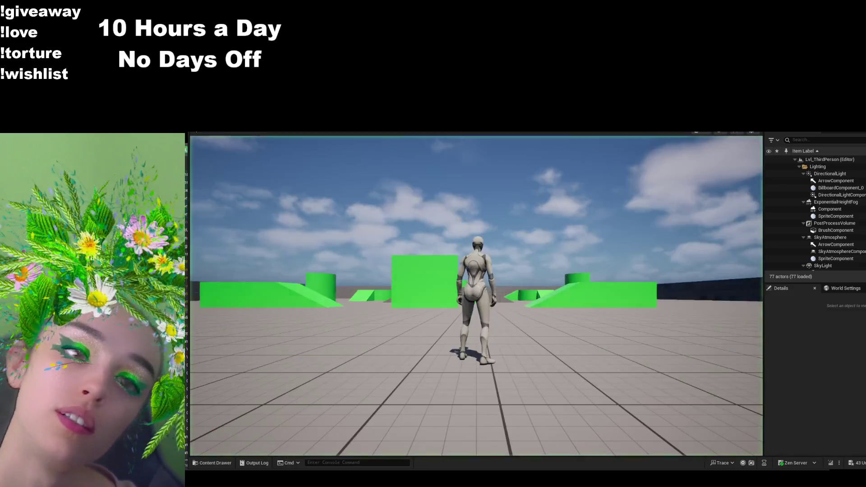
{"action": "key", "text": "w"}
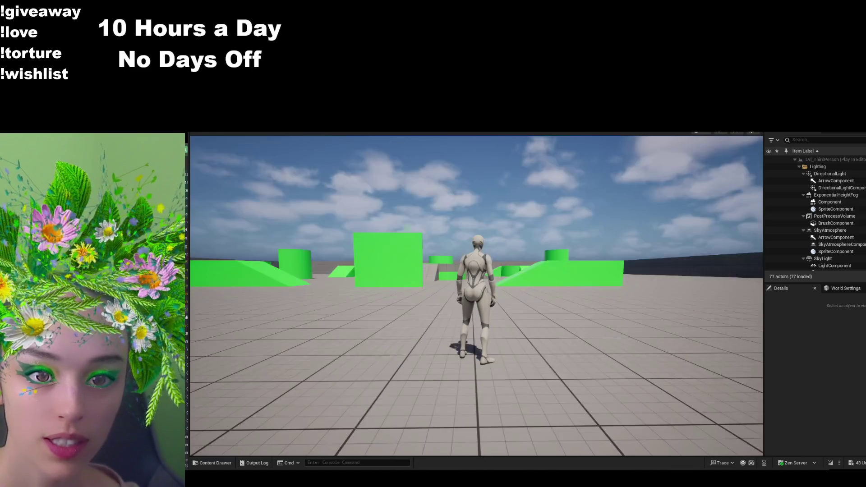
{"action": "key", "text": "Escape"}
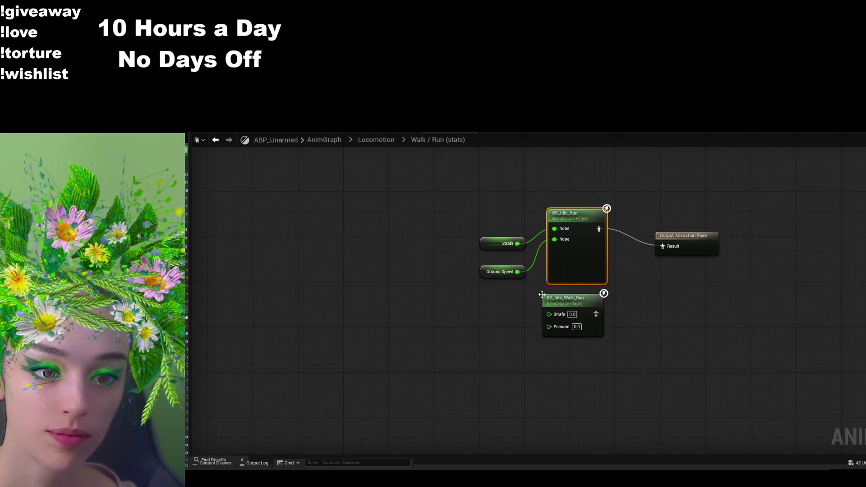
{"action": "left_click_drag", "start_coordinate": [561, 298], "coordinate": [572, 304]}
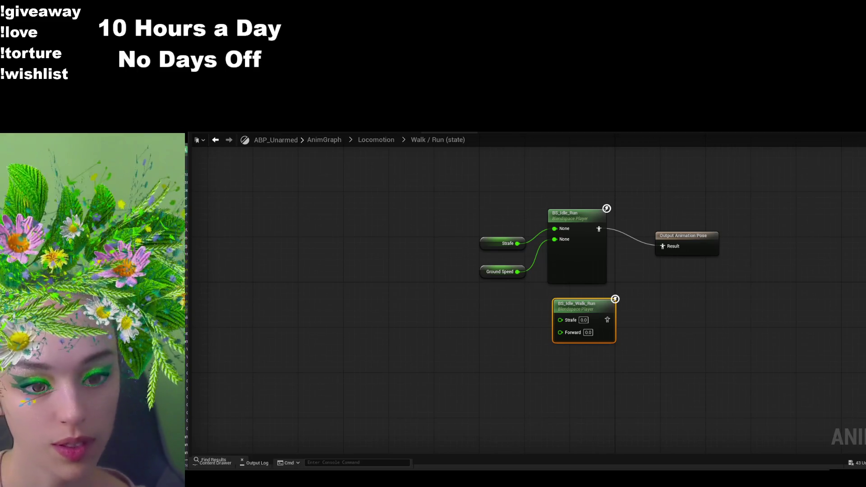
{"action": "left_click", "coordinate": [656, 317]}
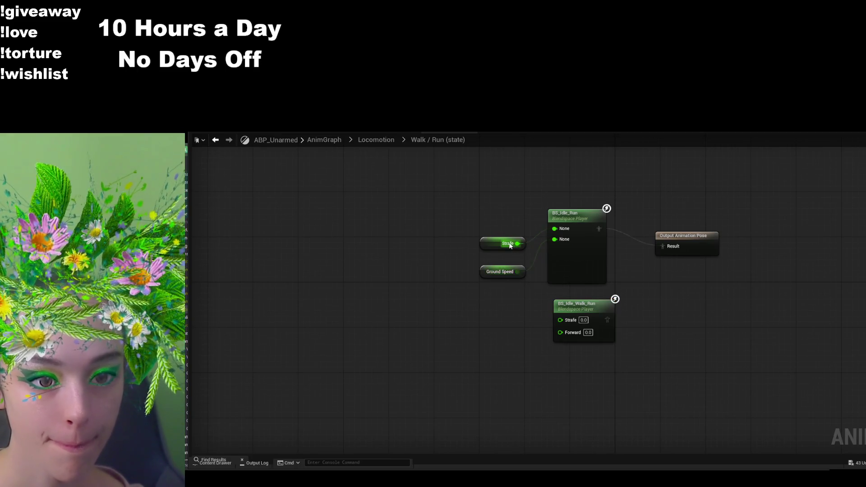
{"action": "left_click", "coordinate": [486, 238]}
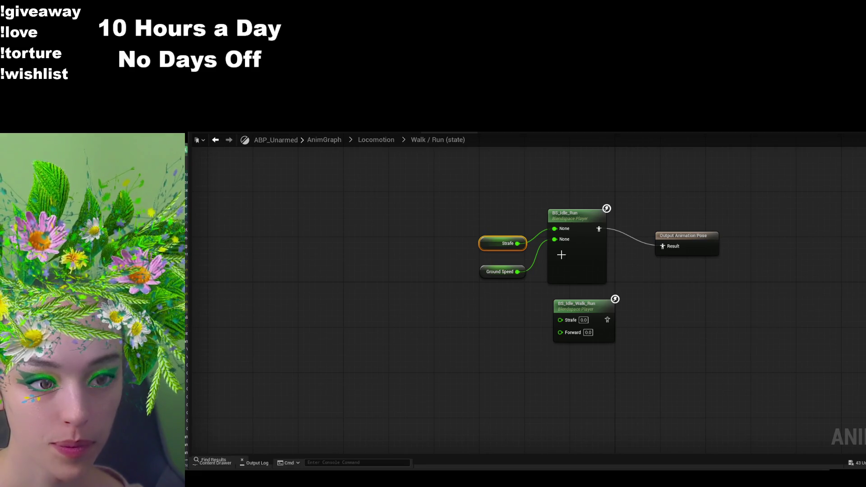
{"action": "key", "text": "alt+Left"}
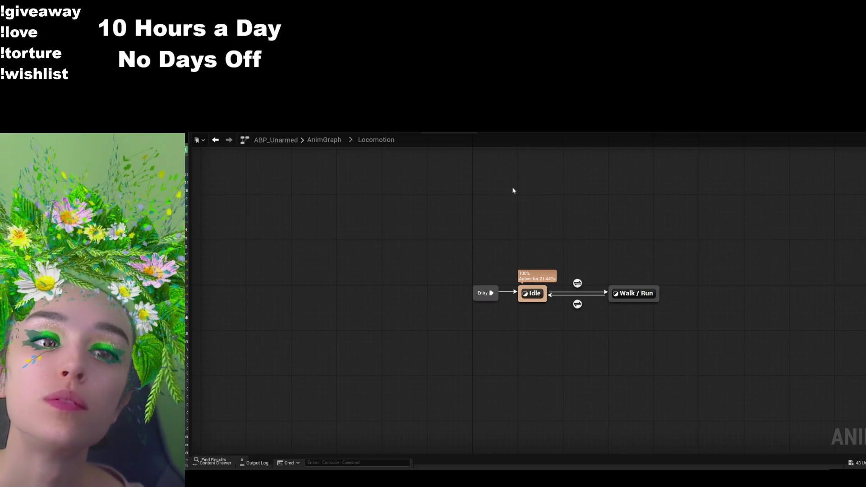
{"action": "double_click", "coordinate": [631, 294]}
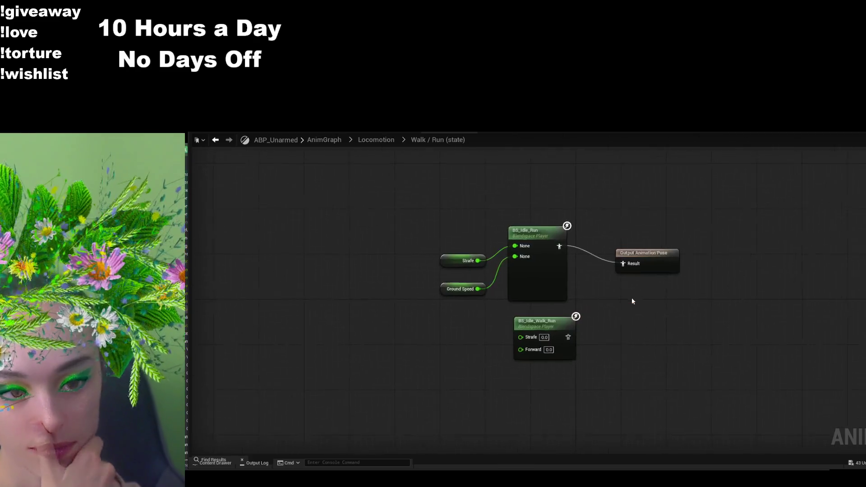
- Switch to ABP_Unarmed's EventGraph and pan around the update animation, Set references and movement nodes
{"action": "left_click", "coordinate": [433, 131]}
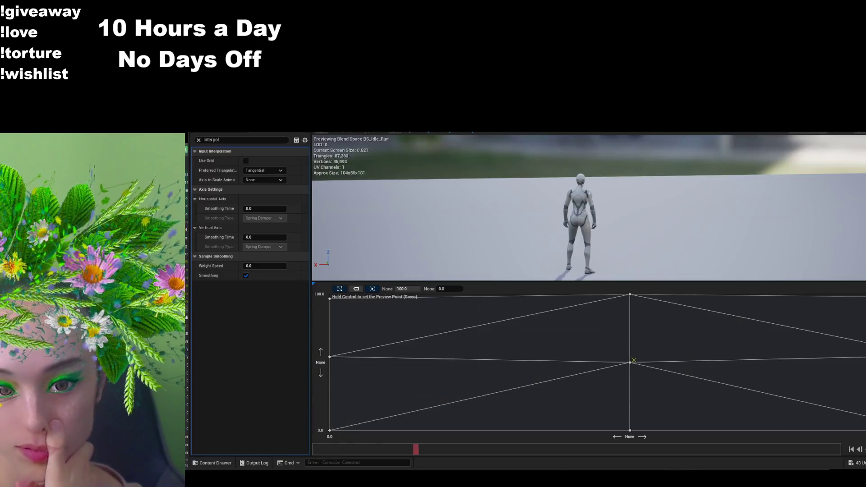
{"action": "left_click", "coordinate": [388, 133]}
{"action": "left_click", "coordinate": [387, 134]}
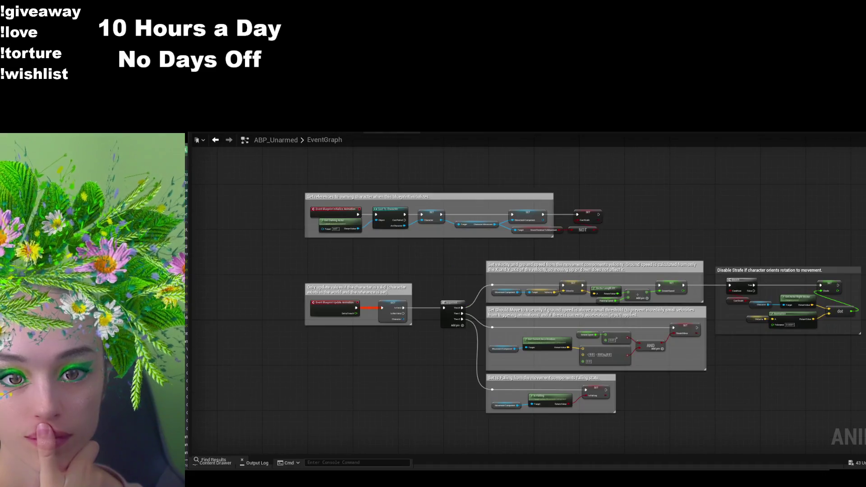
{"action": "scroll", "coordinate": [418, 287], "scroll_direction": "up", "scroll_amount": 3}
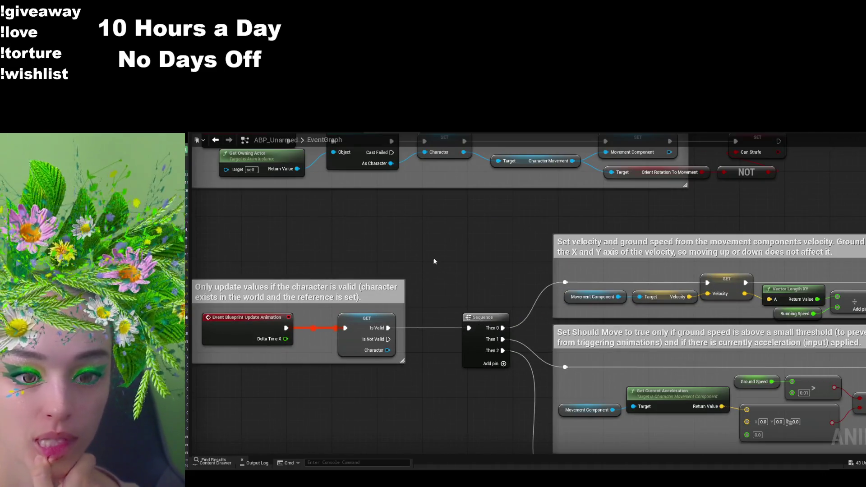
{"action": "left_click_drag", "start_coordinate": [433, 258], "coordinate": [534, 269]}
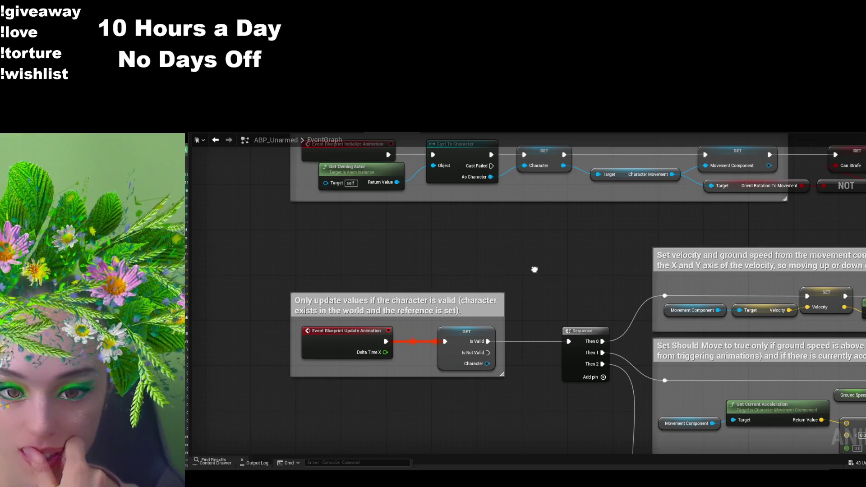
{"action": "mouse_move", "coordinate": [534, 269]}
{"action": "left_mouse_down"}
{"action": "mouse_move", "coordinate": [511, 345]}
{"action": "mouse_move", "coordinate": [489, 331]}
{"action": "mouse_move", "coordinate": [278, 266]}
{"action": "left_mouse_up"}
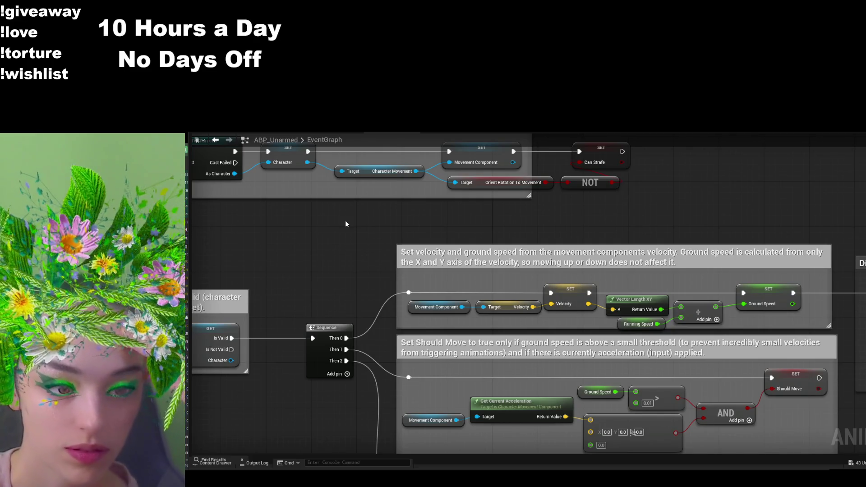
{"action": "scroll", "coordinate": [467, 293], "scroll_direction": "down", "scroll_amount": 4}
{"action": "scroll", "coordinate": [480, 326], "scroll_direction": "up", "scroll_amount": 2}
{"action": "scroll", "coordinate": [480, 329], "scroll_direction": "down", "scroll_amount": 1}
{"action": "scroll", "coordinate": [734, 392], "scroll_direction": "up", "scroll_amount": 2}
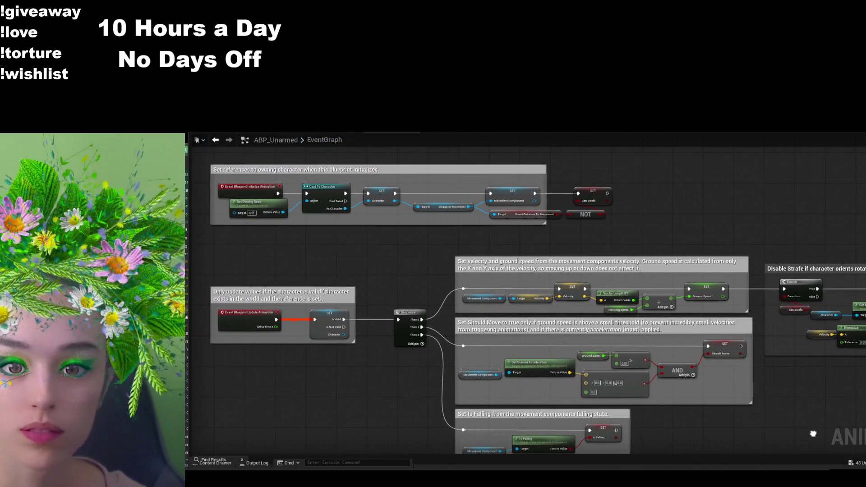
{"action": "mouse_move", "coordinate": [813, 434]}
{"action": "left_mouse_down"}
{"action": "mouse_move", "coordinate": [679, 393]}
{"action": "mouse_move", "coordinate": [778, 400]}
{"action": "left_mouse_up"}
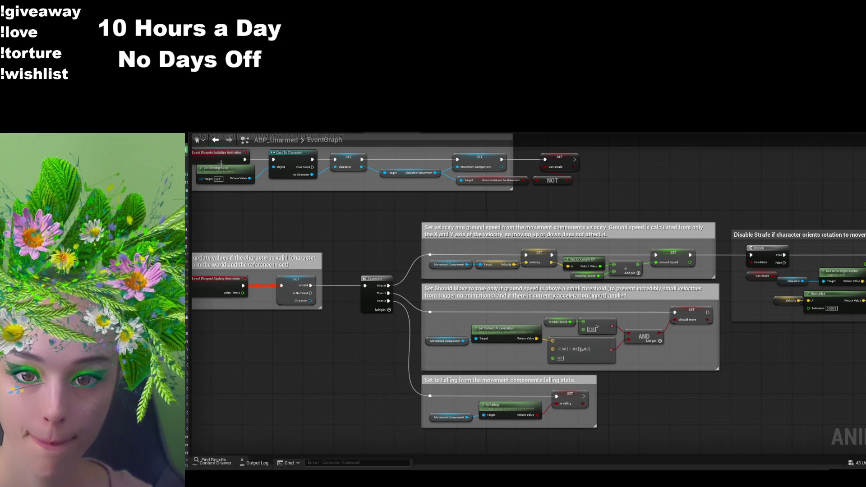
{"action": "mouse_move", "coordinate": [310, 222]}
{"action": "left_mouse_down"}
{"action": "mouse_move", "coordinate": [344, 230]}
{"action": "mouse_move", "coordinate": [335, 247]}
{"action": "left_mouse_up"}
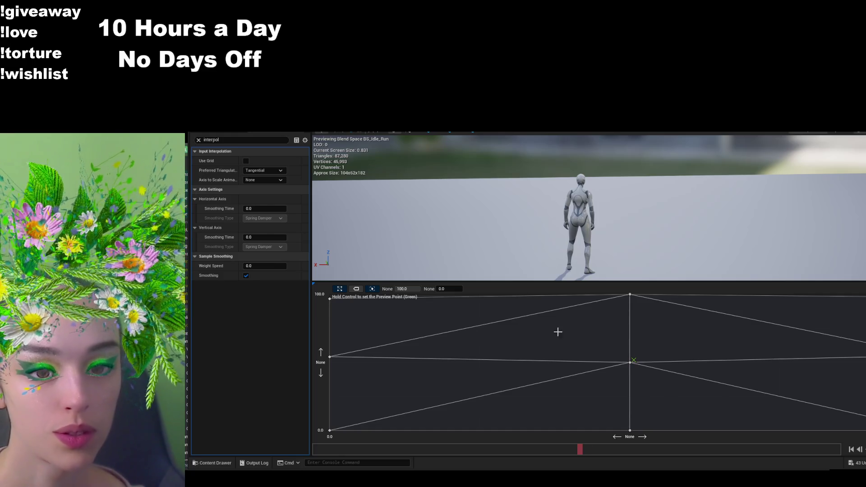
- Clear the Details filter and name the horizontal axis Strafe and the vertical axis Forward
{"action": "left_click", "coordinate": [198, 139]}
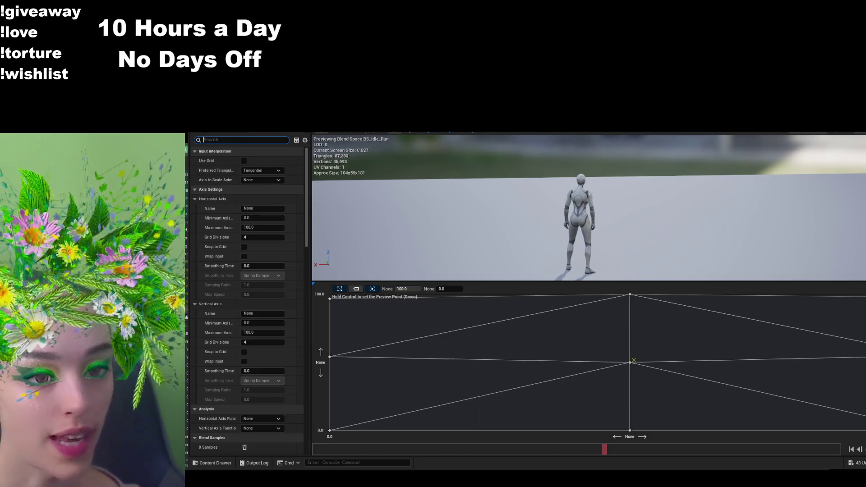
{"action": "left_click", "coordinate": [272, 209]}
{"action": "type", "text": "Strafe"}
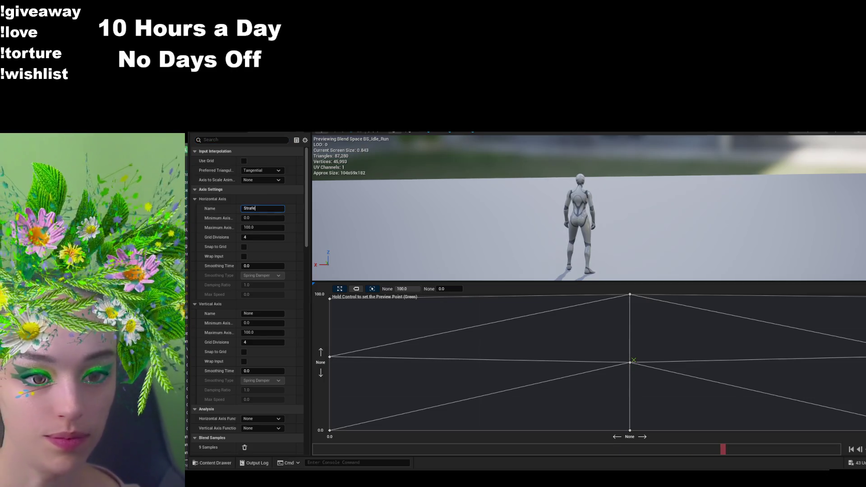
{"action": "left_click", "coordinate": [263, 314]}
{"action": "type", "text": "Forward"}
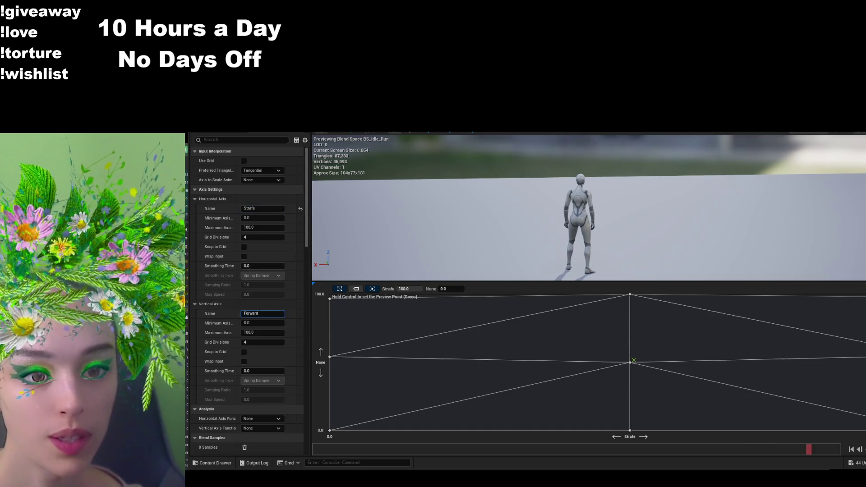
- Set both axes to range from -500 to 500
{"action": "left_click", "coordinate": [259, 218]}
{"action": "type", "text": "-500"}
{"action": "key", "text": "Tab"}
{"action": "type", "text": "500"}
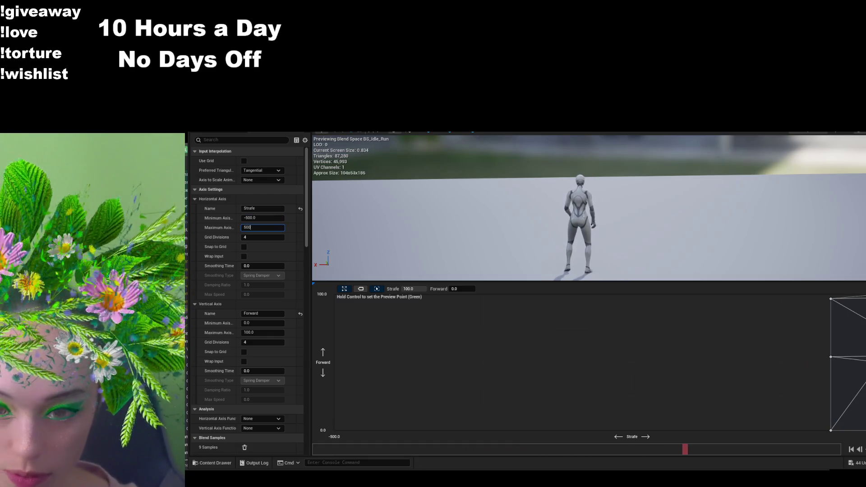
{"action": "key", "text": "Return"}
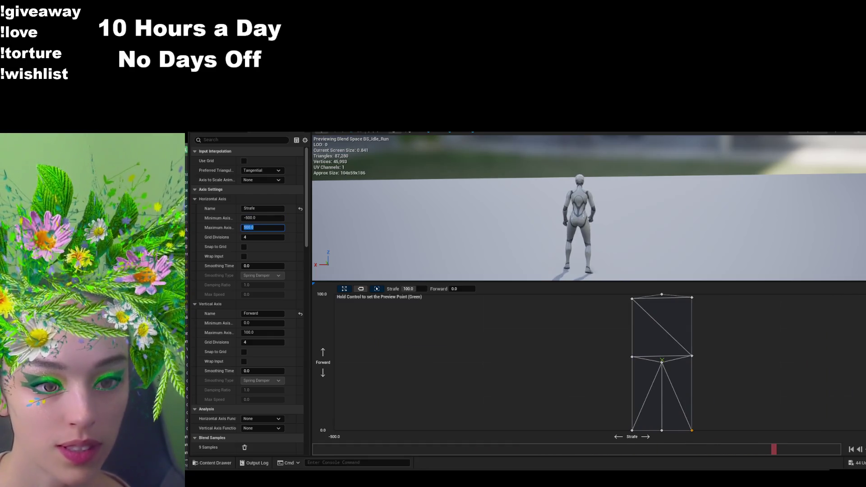
{"action": "left_click", "coordinate": [262, 323]}
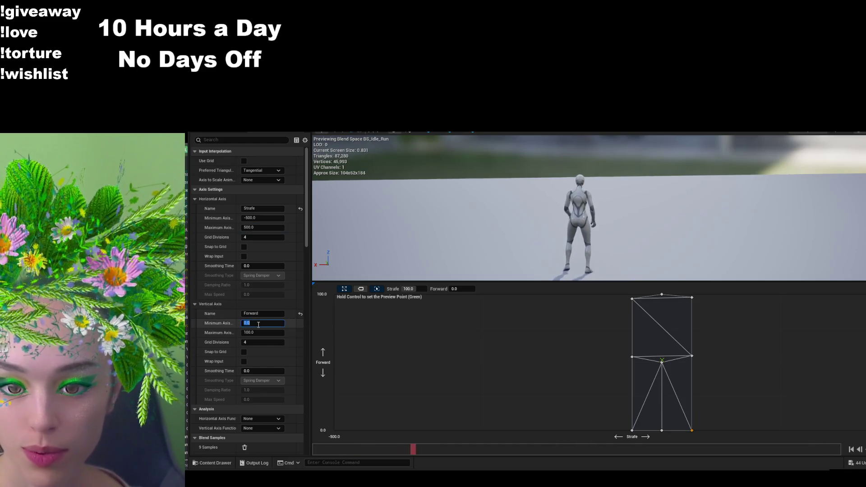
{"action": "type", "text": "-500"}
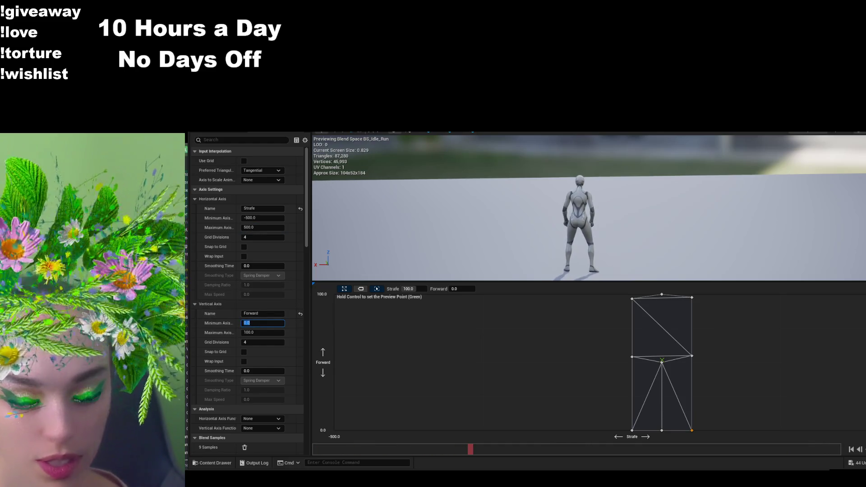
{"action": "key", "text": "Tab"}
{"action": "type", "text": "500"}
{"action": "key", "text": "Return"}
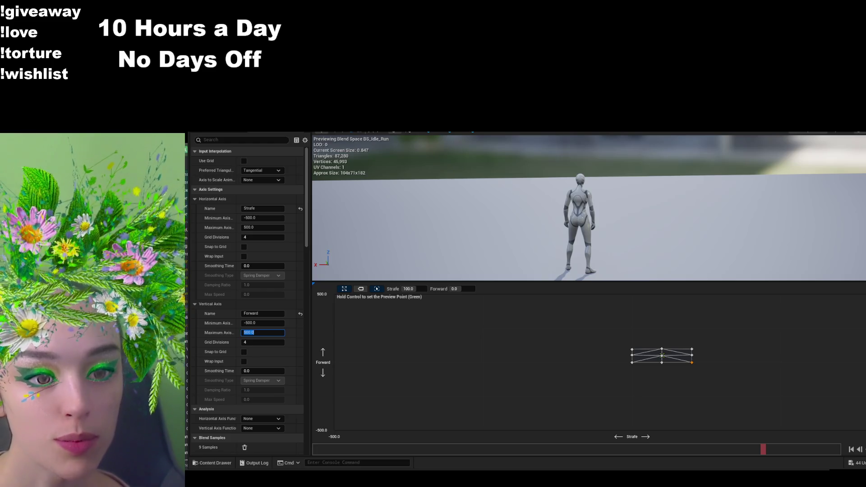
- Give both the horizontal and vertical axes a smoothing time of 0.1
{"action": "left_click", "coordinate": [268, 266]}
{"action": "type", "text": "0.1"}
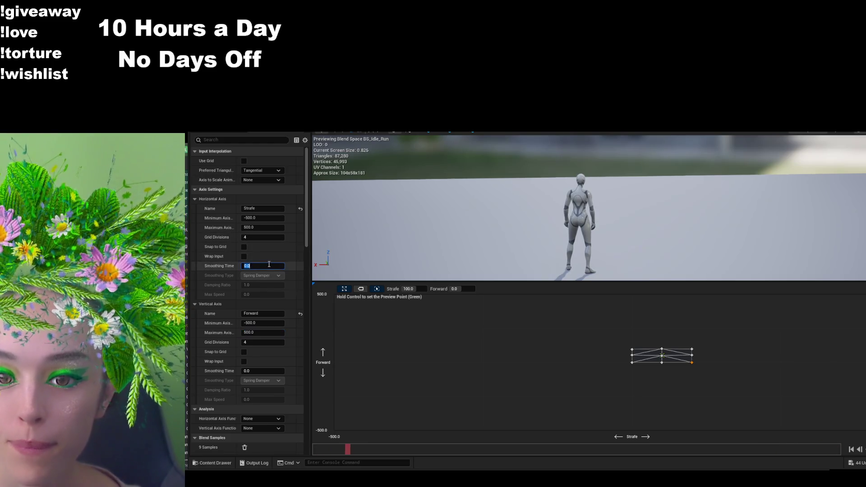
{"action": "key", "text": "Return"}
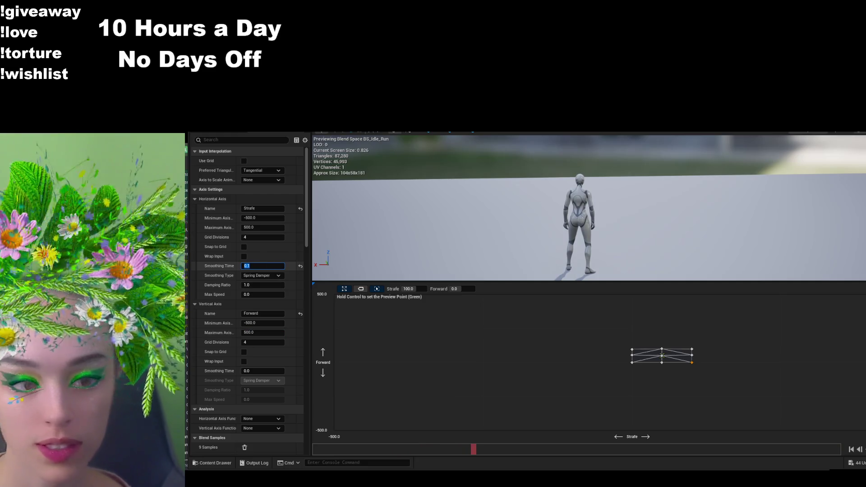
{"action": "left_click", "coordinate": [270, 371]}
{"action": "type", "text": "0.1"}
{"action": "key", "text": "Return"}
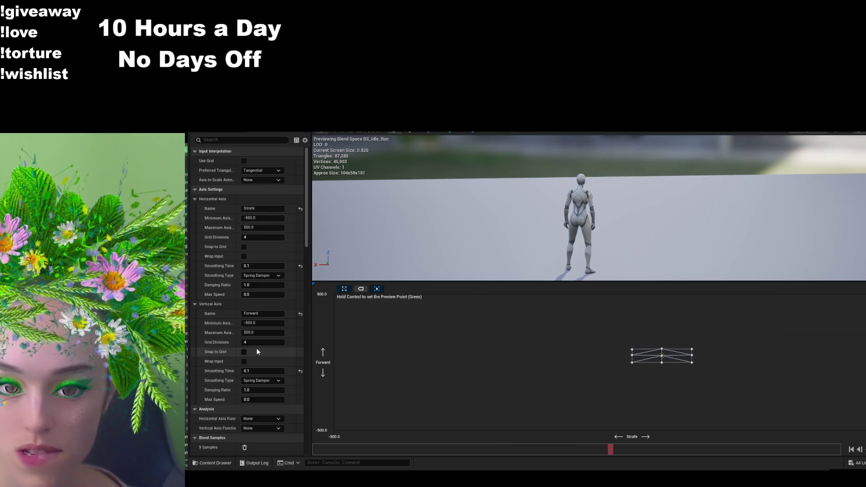
{"action": "left_click", "coordinate": [359, 289]}
{"action": "left_click", "coordinate": [358, 289]}
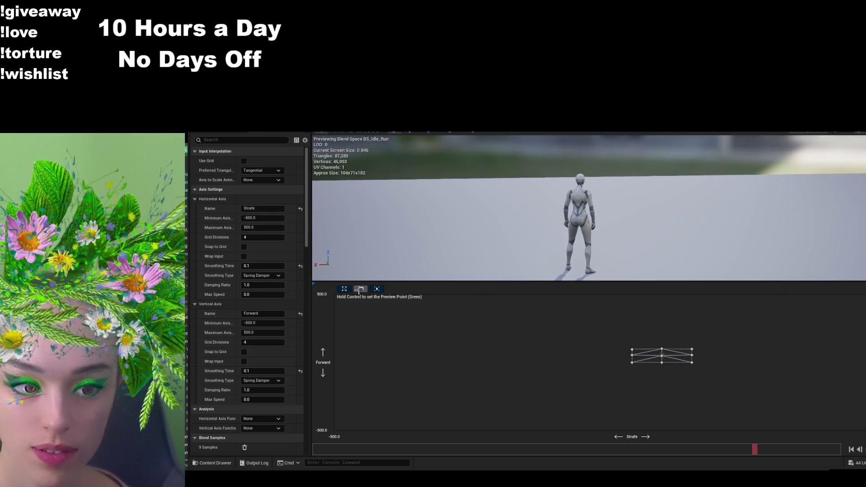
{"action": "left_click", "coordinate": [359, 289]}
{"action": "left_click", "coordinate": [359, 289]}
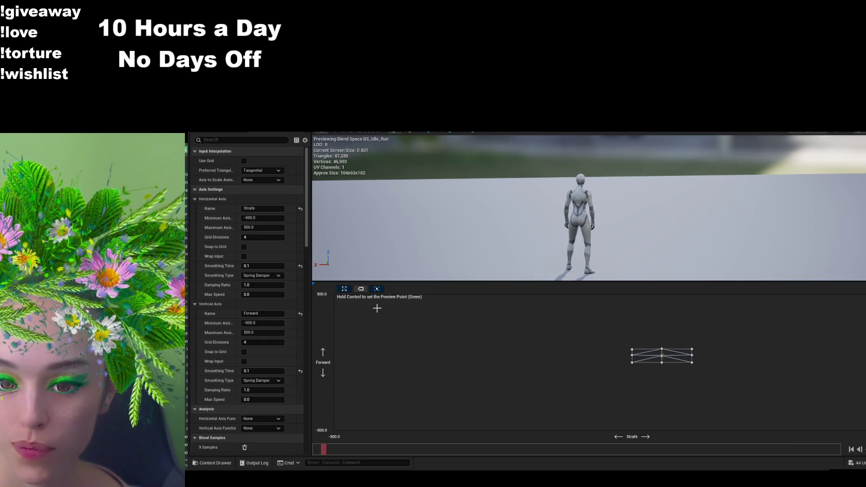
{"action": "left_click", "coordinate": [230, 141]}
{"action": "type", "text": "trian"}
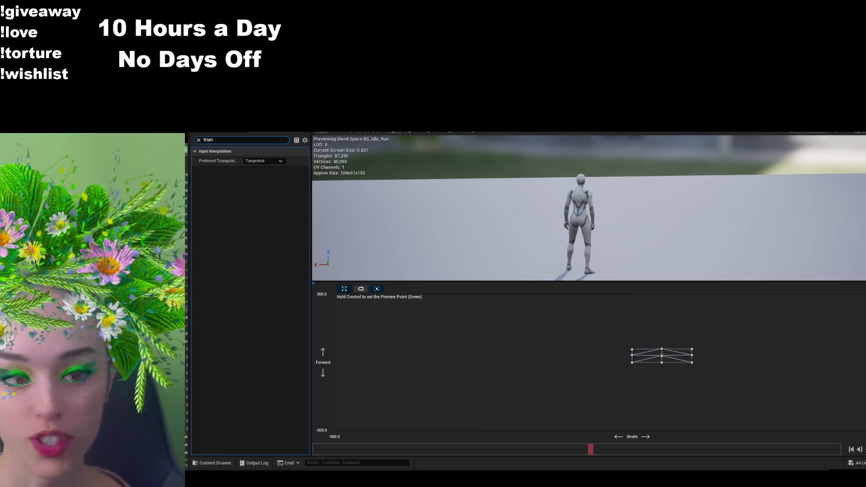
{"action": "left_click", "coordinate": [199, 140]}
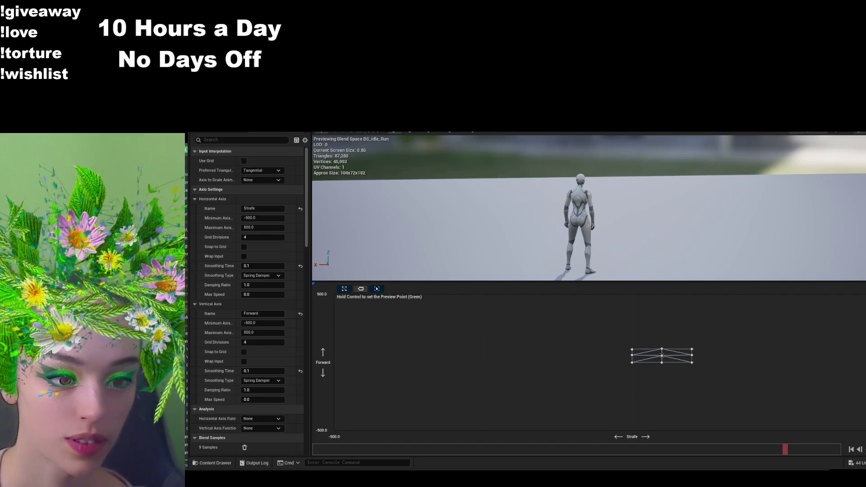
- Preview the blend, try Strafe 500 on the top-middle sample, then undo that move
{"action": "key", "text": "ctrl"}
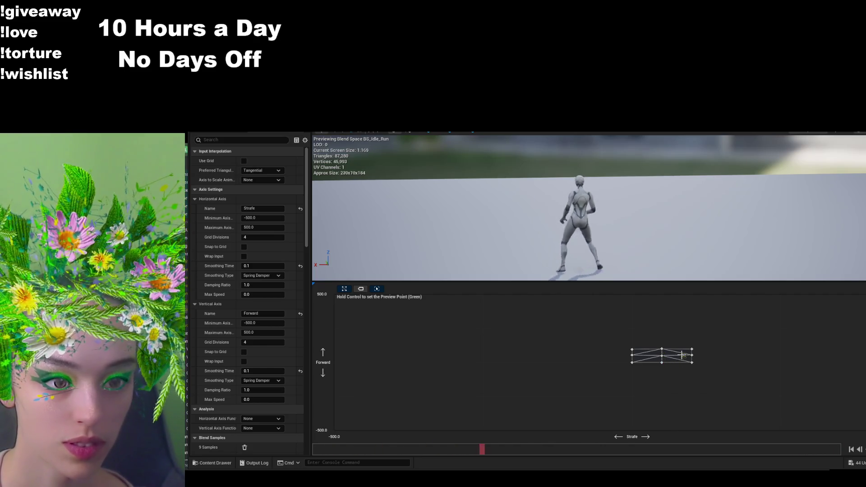
{"action": "left_click", "coordinate": [662, 349]}
{"action": "left_click", "coordinate": [407, 289]}
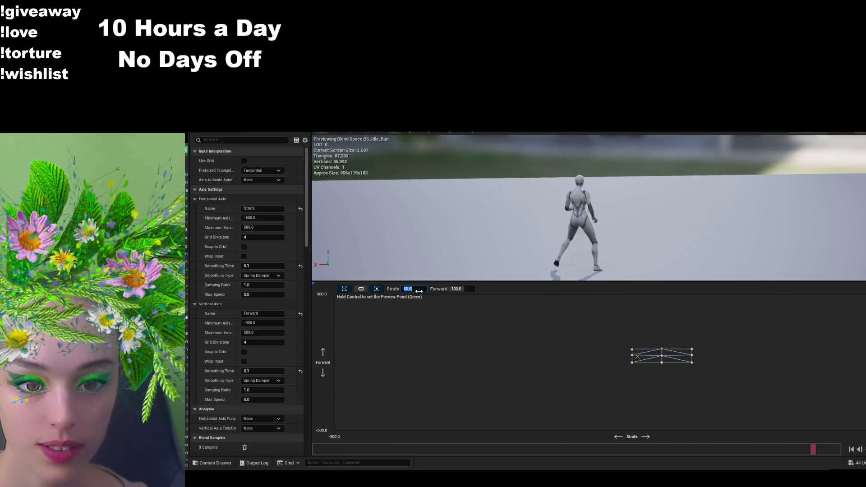
{"action": "type", "text": "500"}
{"action": "key", "text": "Return"}
{"action": "left_click", "coordinate": [479, 322]}
{"action": "key", "text": "ctrl+z"}
- Raise the top-middle sample and drag another sample up near the top-left corner
{"action": "left_click", "coordinate": [661, 349]}
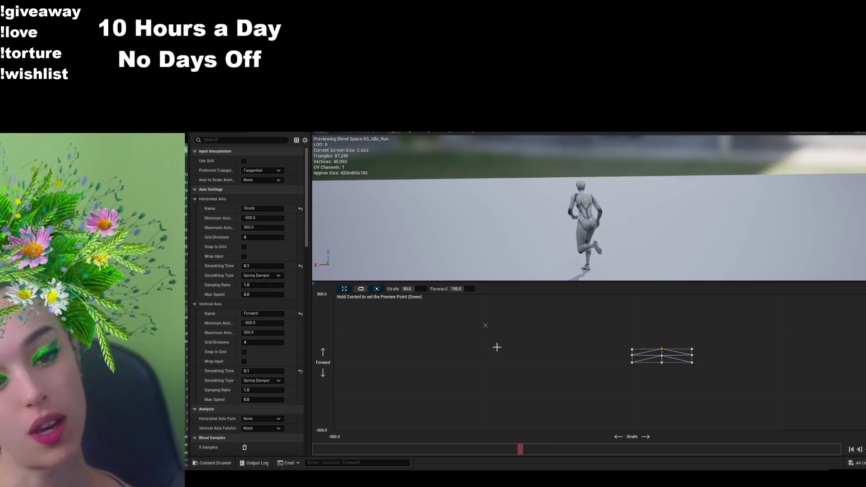
{"action": "left_click", "coordinate": [662, 350]}
{"action": "left_click_drag", "start_coordinate": [663, 350], "coordinate": [662, 294]}
{"action": "left_click_drag", "start_coordinate": [632, 349], "coordinate": [334, 299]}
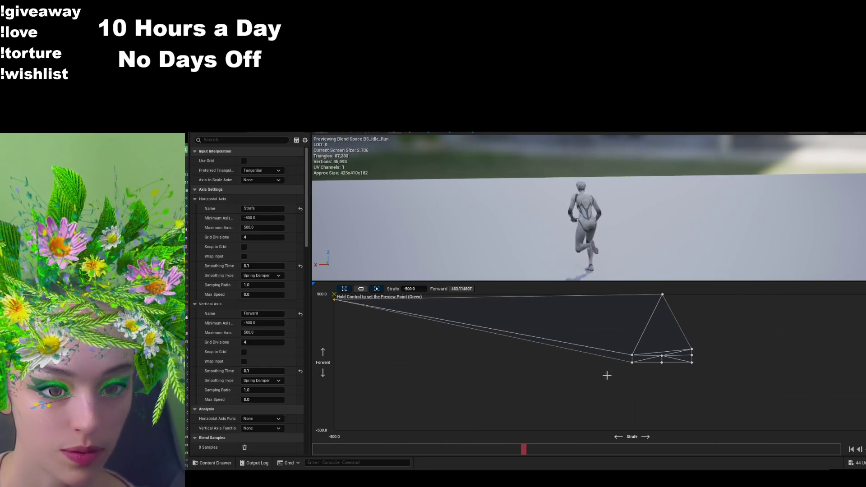
- Give the top sample Forward 500, then try Strafe 0 and undo it
{"action": "left_click", "coordinate": [465, 289]}
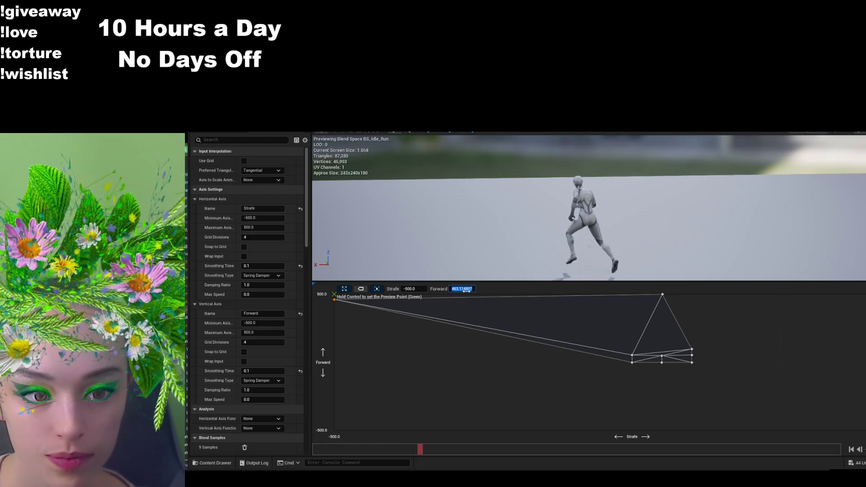
{"action": "type", "text": "500"}
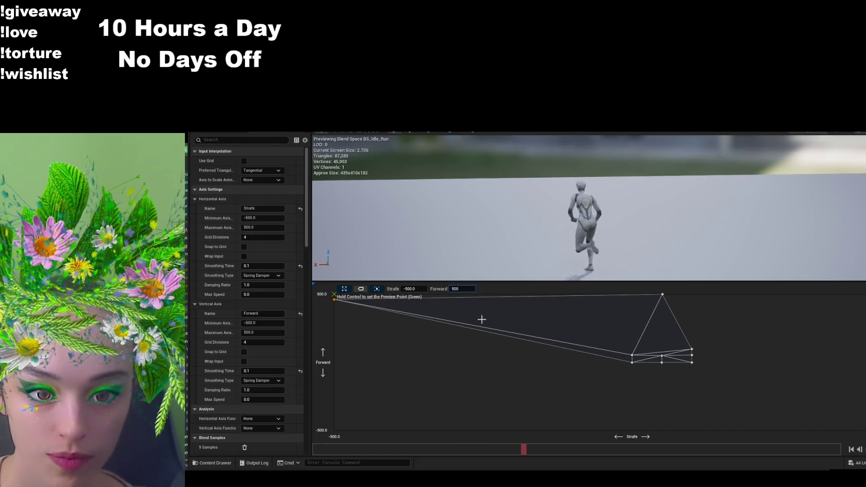
{"action": "key", "text": "Return"}
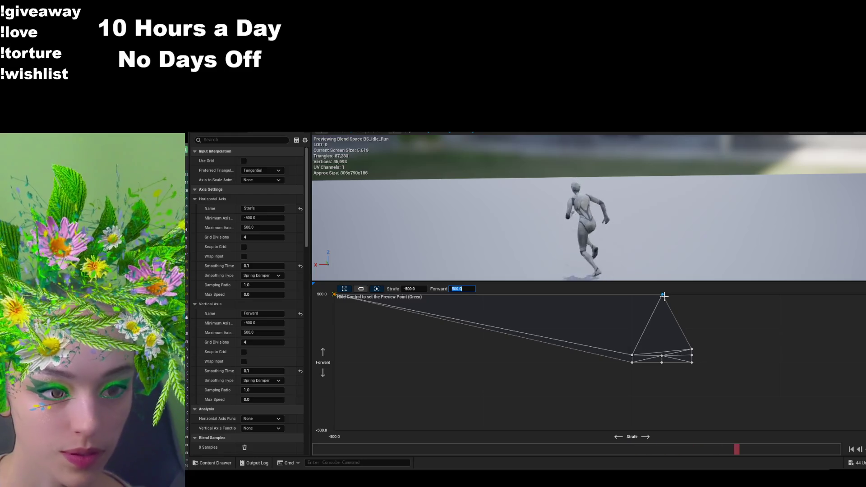
{"action": "key", "text": "shift+Tab"}
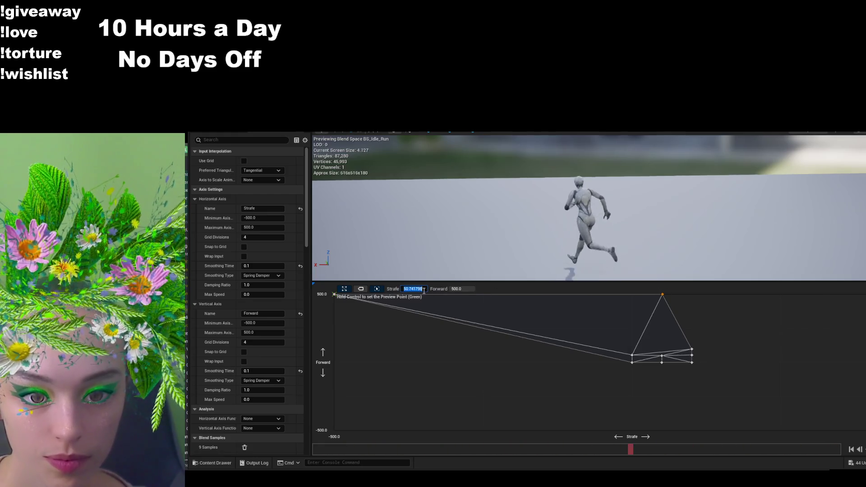
{"action": "type", "text": "0"}
{"action": "key", "text": "Return"}
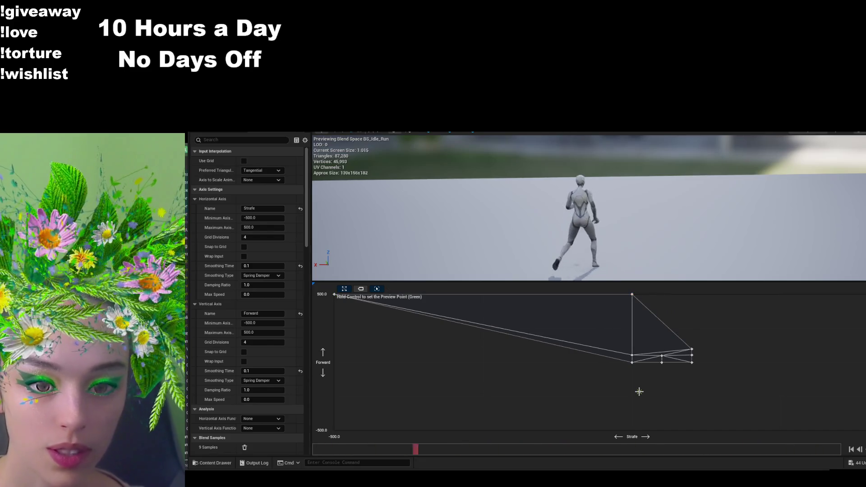
{"action": "key", "text": "ctrl+z"}
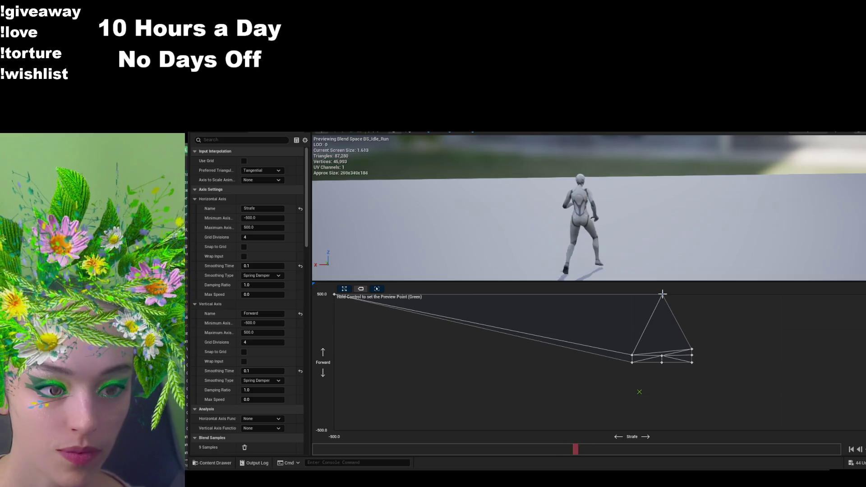
{"action": "left_click", "coordinate": [662, 294]}
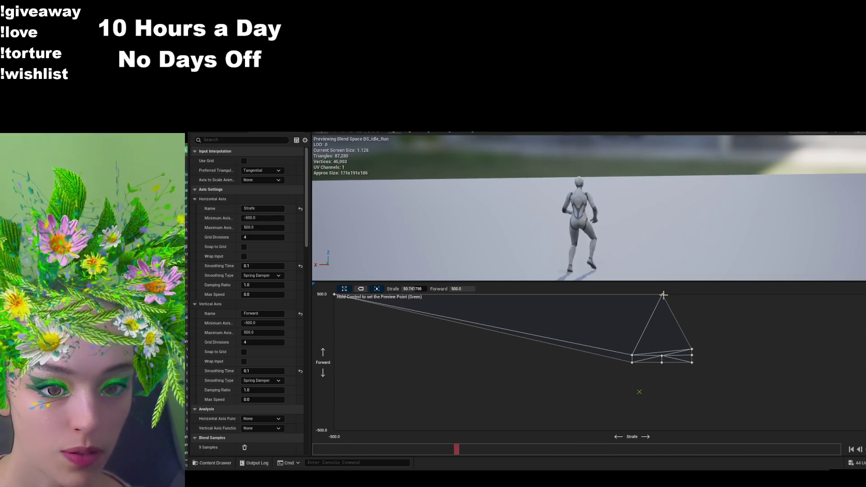
- Set the top sample's Strafe to 0, placing it at Strafe 0, Forward 500
{"action": "left_click", "coordinate": [663, 355]}
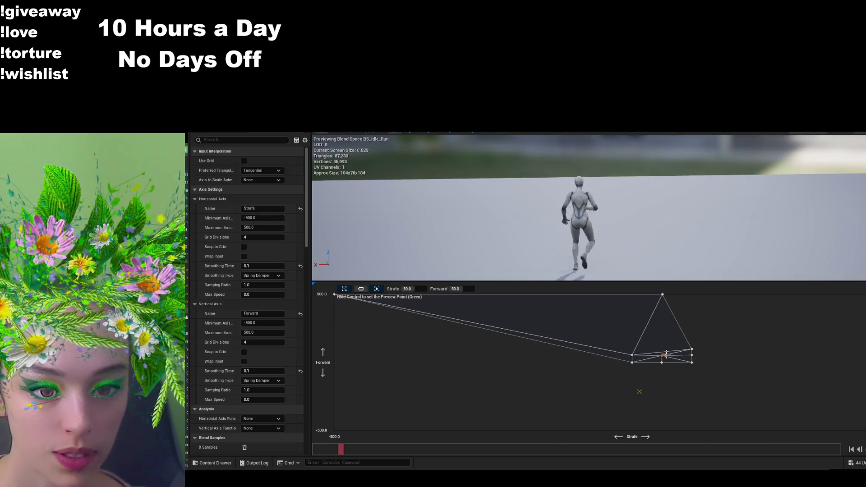
{"action": "left_click", "coordinate": [422, 289]}
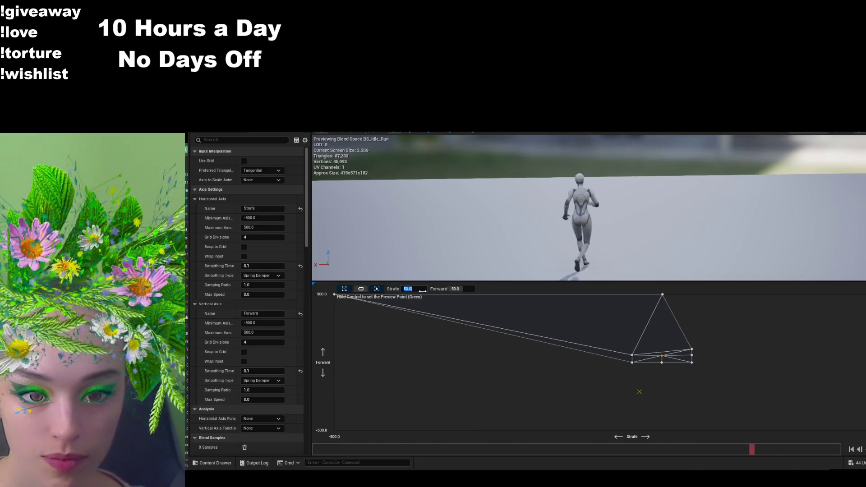
{"action": "type", "text": "0"}
{"action": "left_click", "coordinate": [496, 345]}
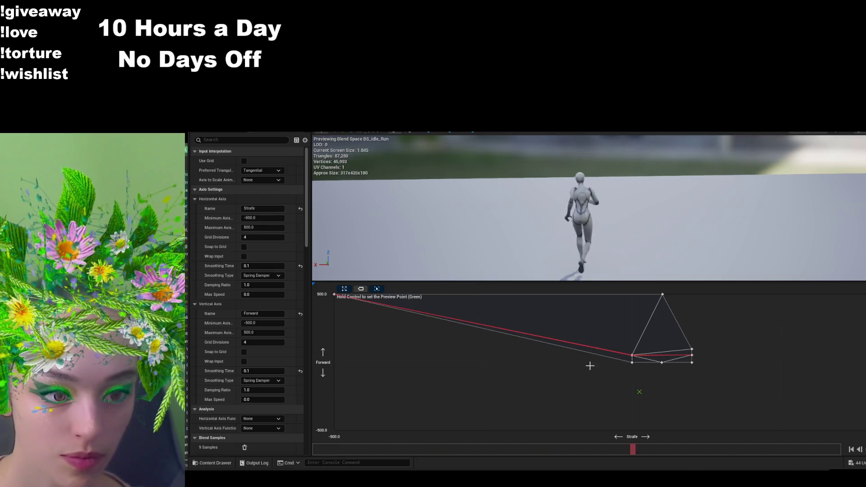
{"action": "left_click", "coordinate": [632, 363]}
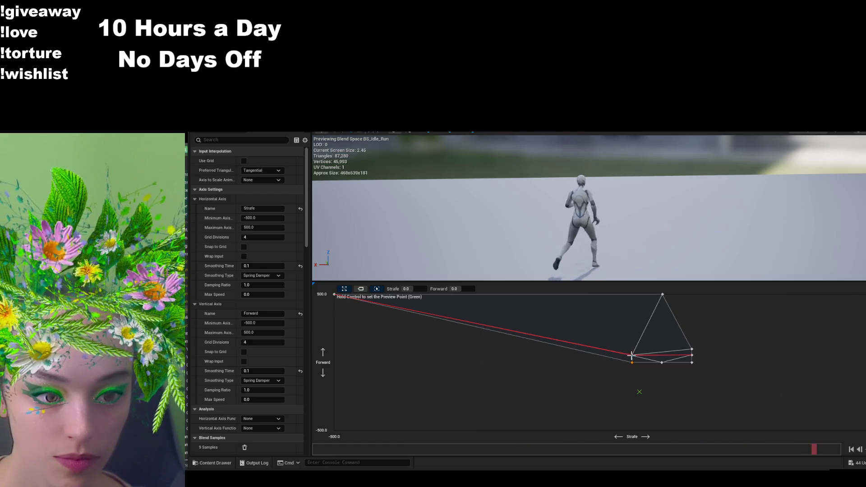
{"action": "left_click", "coordinate": [661, 295]}
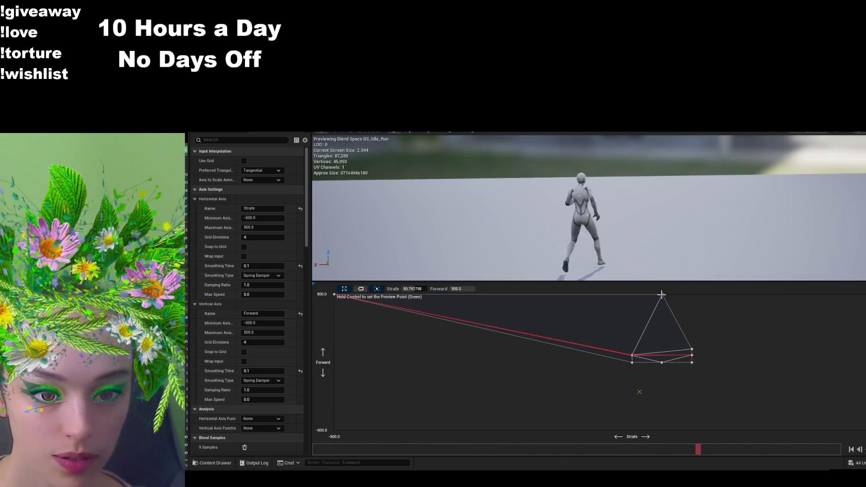
{"action": "left_click", "coordinate": [413, 289]}
{"action": "type", "text": "0"}
{"action": "key", "text": "Return"}
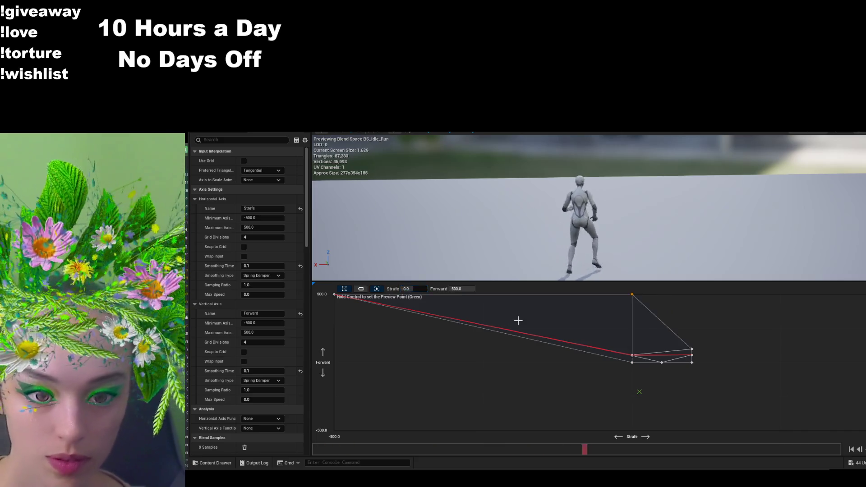
- Move one right-side sample to the top-right corner and another to the right edge at Forward 0
{"action": "left_click", "coordinate": [692, 349]}
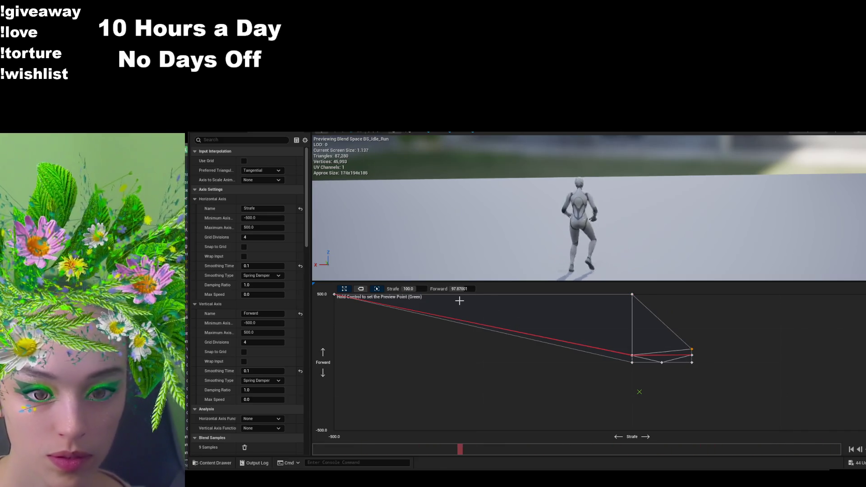
{"action": "mouse_move", "coordinate": [692, 349]}
{"action": "left_mouse_down"}
{"action": "mouse_move", "coordinate": [762, 316]}
{"action": "mouse_move", "coordinate": [863, 295]}
{"action": "left_mouse_up"}
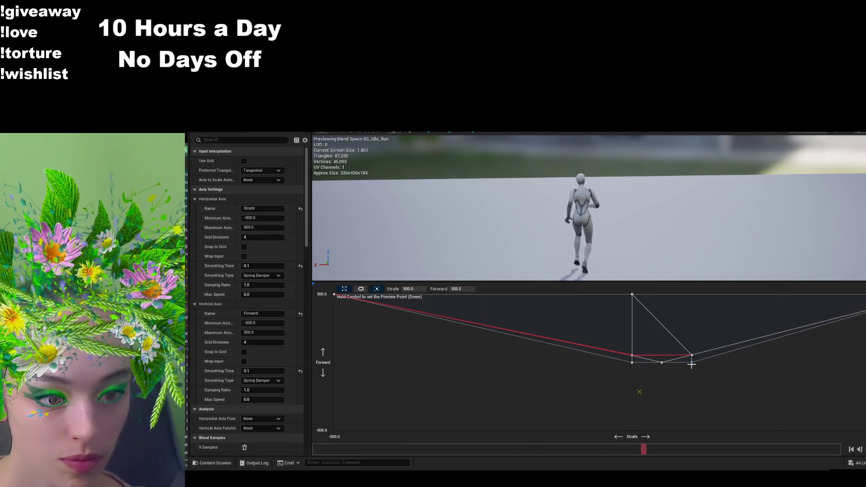
{"action": "left_click_drag", "start_coordinate": [691, 356], "coordinate": [863, 355]}
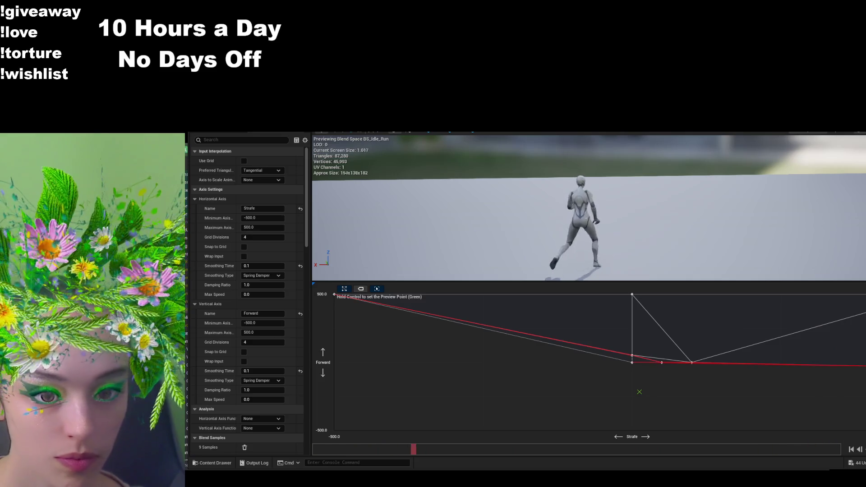
{"action": "left_click", "coordinate": [464, 289]}
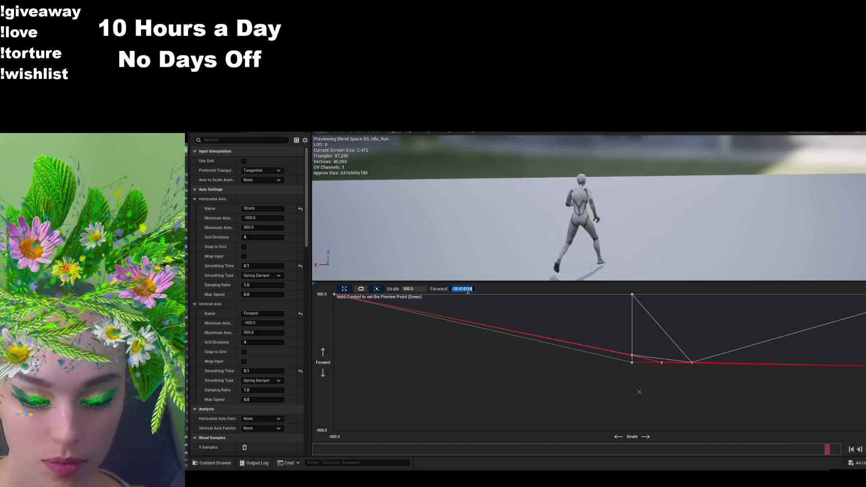
{"action": "type", "text": "0"}
{"action": "key", "text": "Return"}
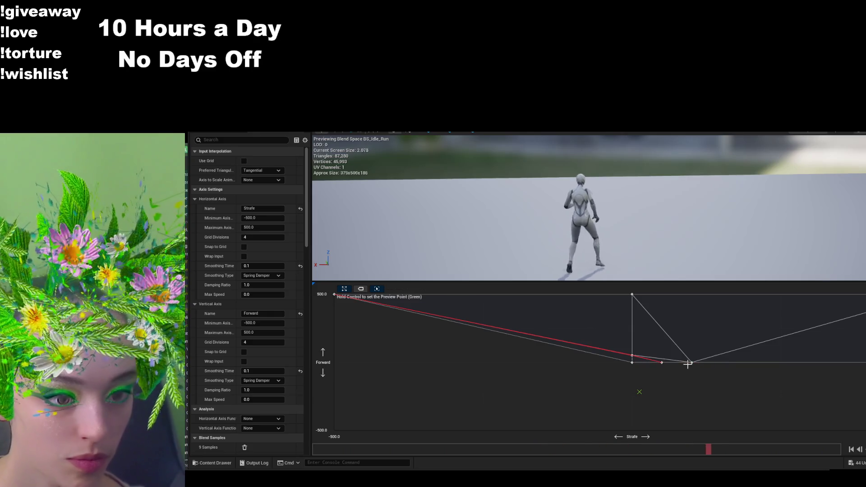
- Drag the remaining samples to the lower right, bottom-left corner and bottom edge centre
{"action": "mouse_move", "coordinate": [687, 364]}
{"action": "left_mouse_down"}
{"action": "mouse_move", "coordinate": [773, 401]}
{"action": "mouse_move", "coordinate": [864, 419]}
{"action": "left_mouse_up"}
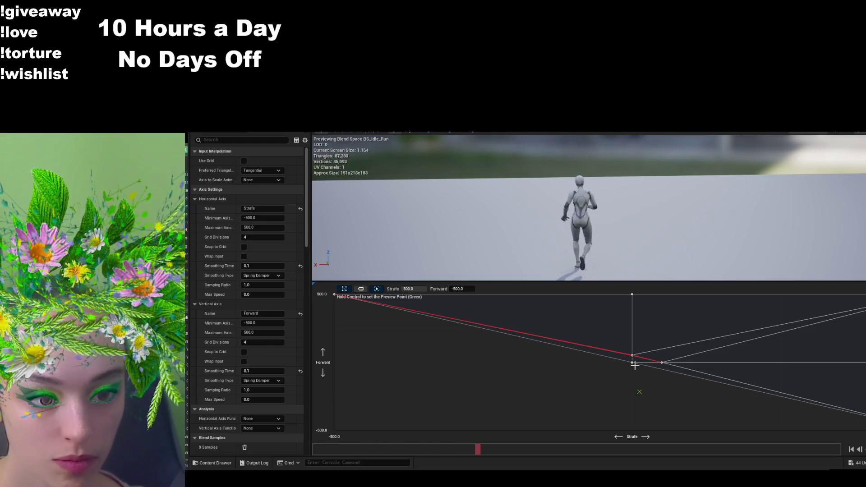
{"action": "mouse_move", "coordinate": [631, 364]}
{"action": "left_mouse_down"}
{"action": "mouse_move", "coordinate": [611, 381]}
{"action": "mouse_move", "coordinate": [334, 430]}
{"action": "left_mouse_up"}
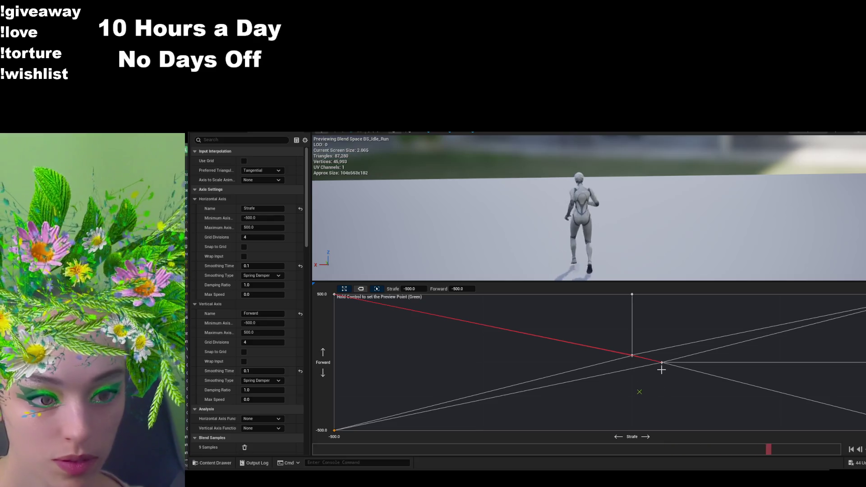
{"action": "mouse_move", "coordinate": [662, 362]}
{"action": "left_mouse_down"}
{"action": "mouse_move", "coordinate": [628, 435]}
{"action": "mouse_move", "coordinate": [633, 430]}
{"action": "left_mouse_up"}
{"action": "left_click", "coordinate": [492, 308]}
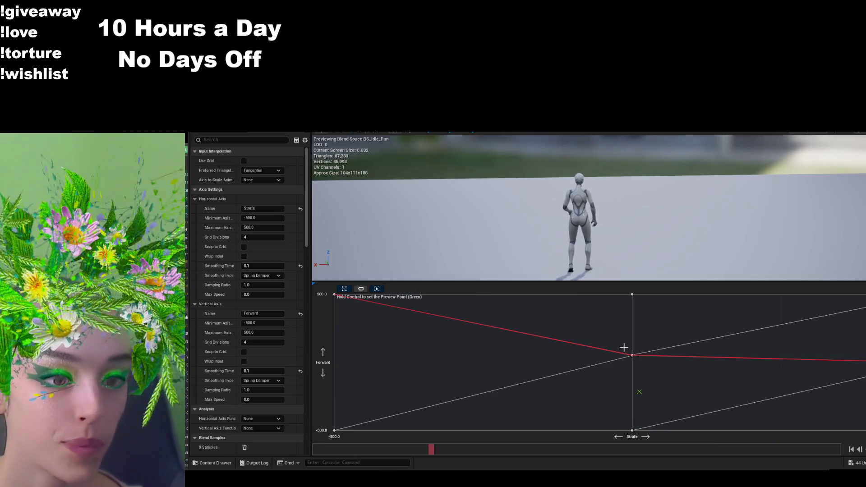
{"action": "left_click", "coordinate": [633, 356]}
{"action": "left_click", "coordinate": [460, 289]}
{"action": "type", "text": "0"}
{"action": "key", "text": "Return"}
{"action": "left_click", "coordinate": [489, 342]}
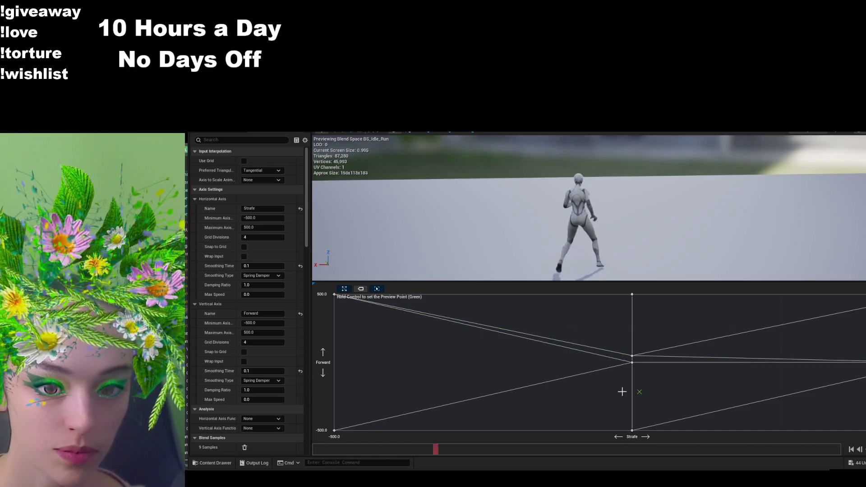
{"action": "left_click_drag", "start_coordinate": [632, 356], "coordinate": [334, 360]}
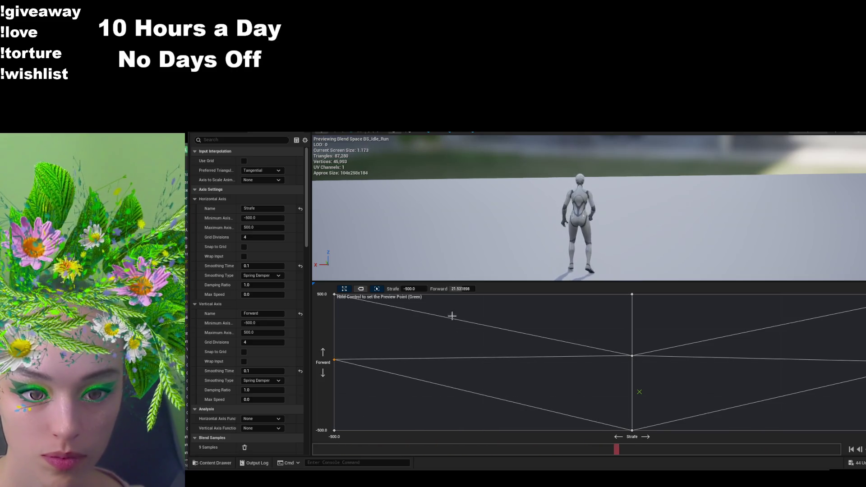
{"action": "left_click", "coordinate": [464, 289]}
{"action": "type", "text": "0"}
{"action": "key", "text": "Return"}
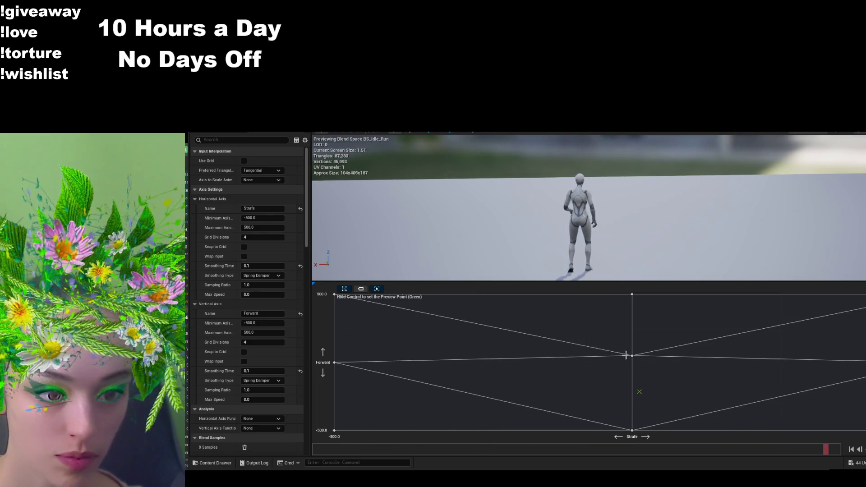
{"action": "left_click", "coordinate": [632, 356]}
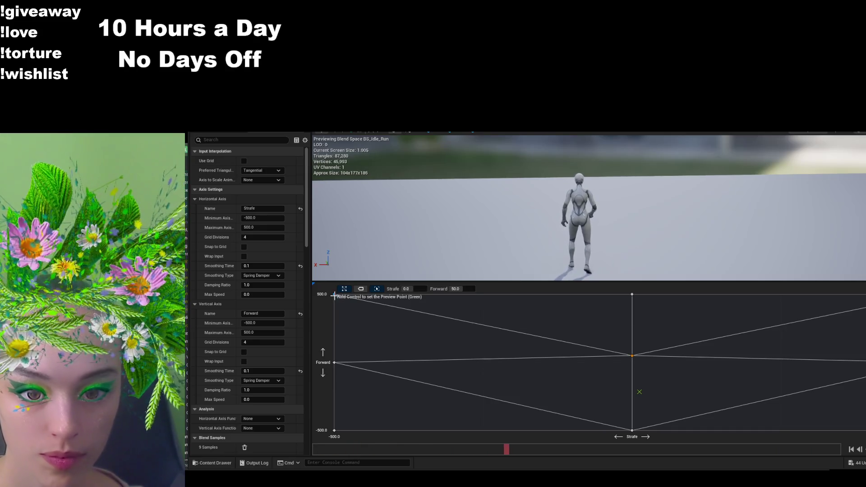
{"action": "left_click", "coordinate": [473, 289]}
{"action": "type", "text": "0"}
{"action": "key", "text": "Return"}
{"action": "left_click", "coordinate": [565, 315]}
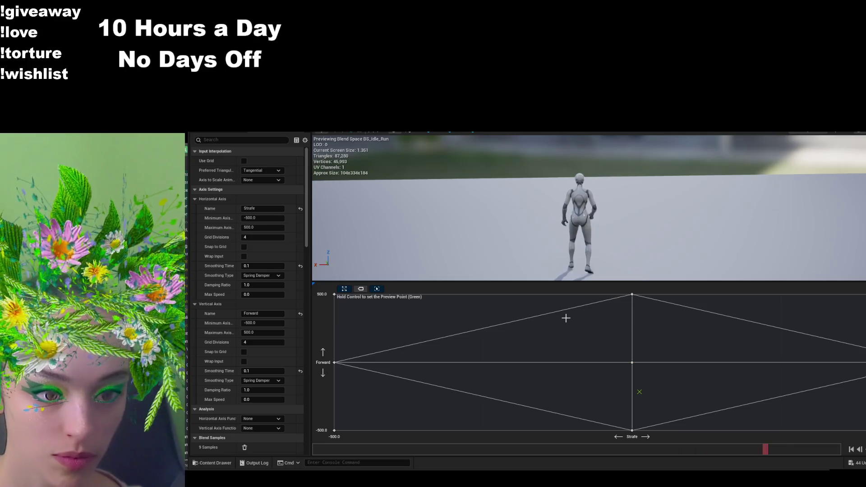
{"action": "left_click", "coordinate": [632, 363]}
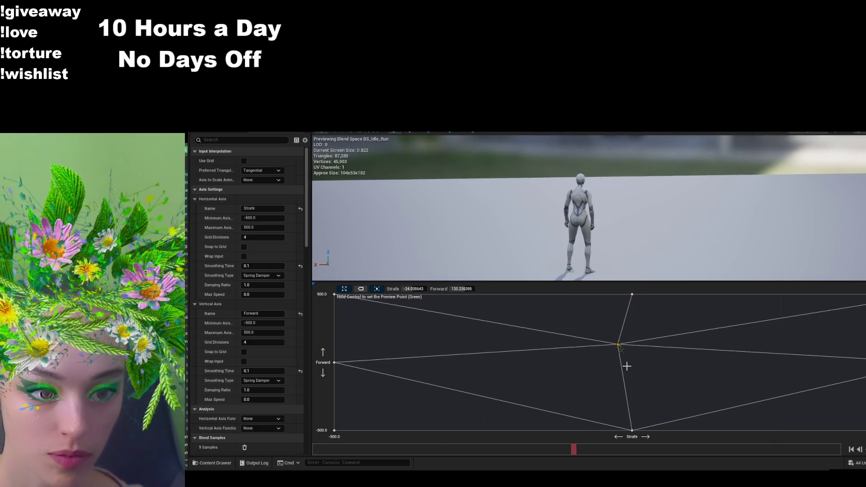
{"action": "mouse_move", "coordinate": [334, 294]}
{"action": "left_mouse_down"}
{"action": "mouse_move", "coordinate": [345, 304]}
{"action": "mouse_move", "coordinate": [334, 294]}
{"action": "left_mouse_up"}
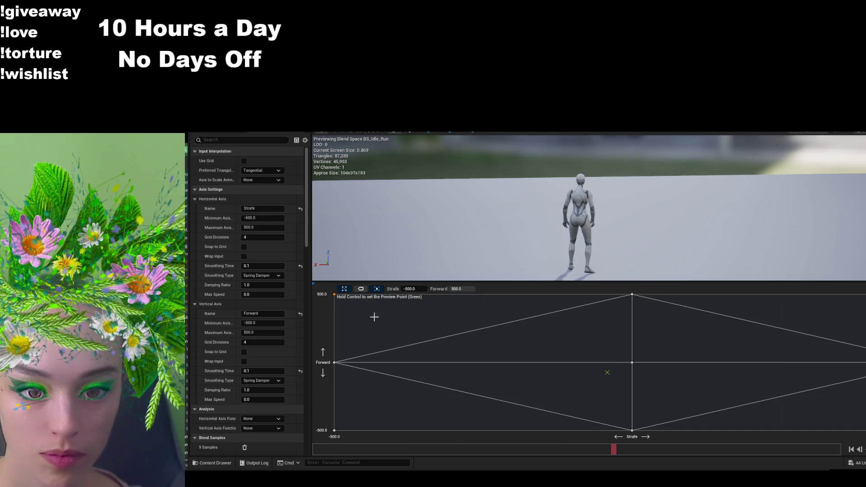
{"action": "left_click", "coordinate": [631, 294]}
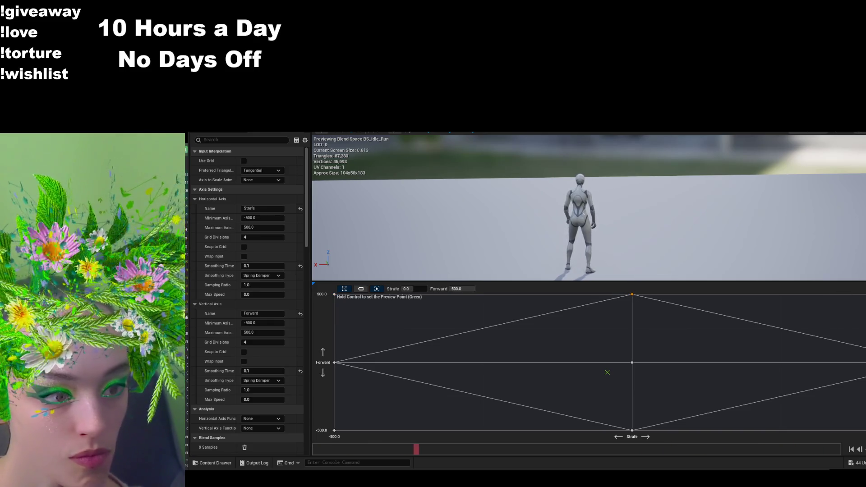
{"action": "left_click", "coordinate": [865, 294]}
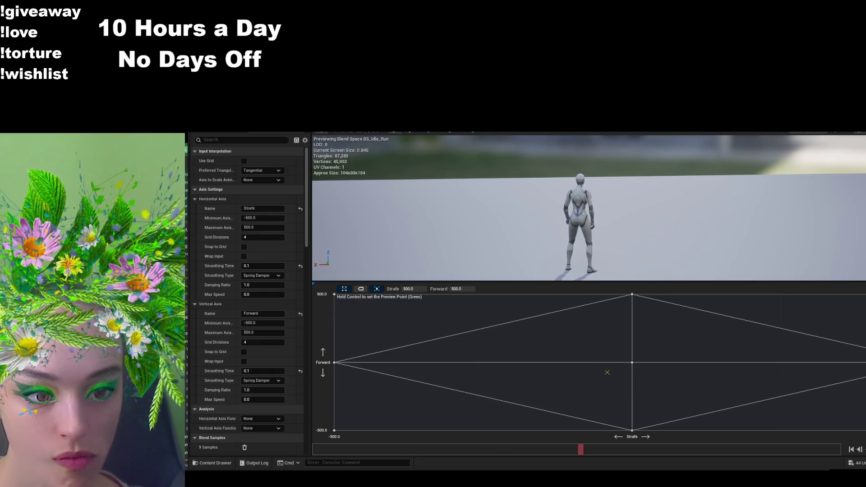
{"action": "left_click", "coordinate": [865, 362]}
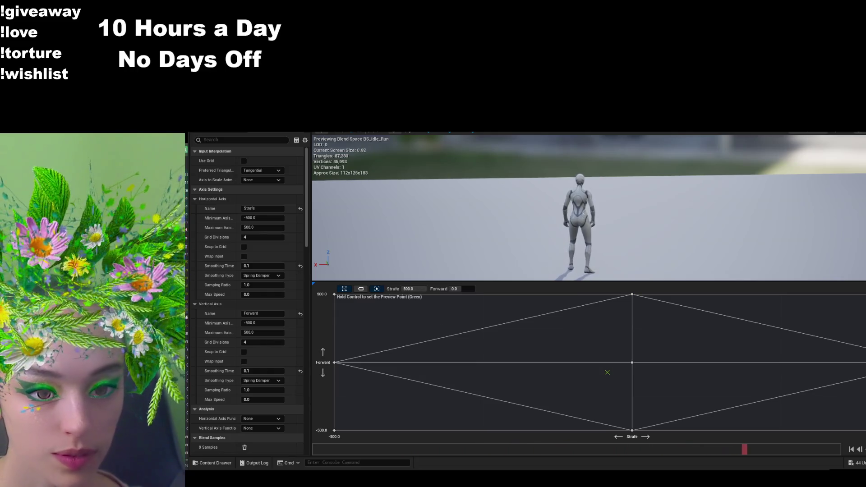
{"action": "left_click", "coordinate": [865, 430]}
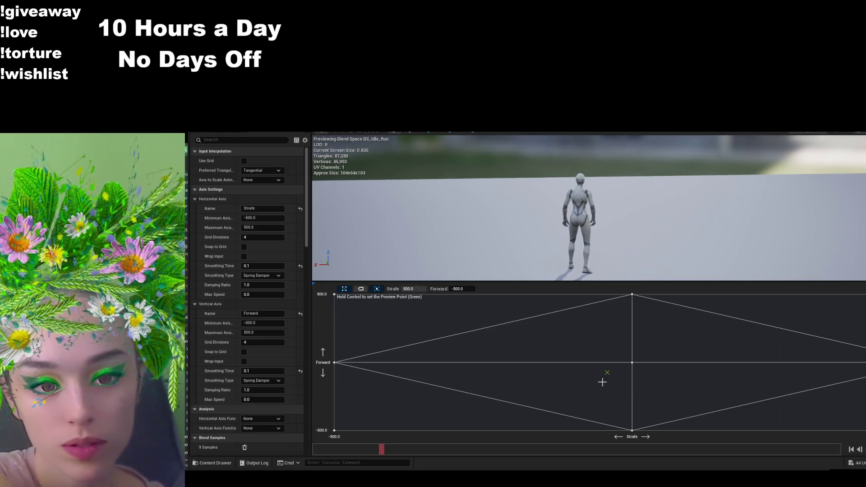
{"action": "left_click", "coordinate": [629, 430]}
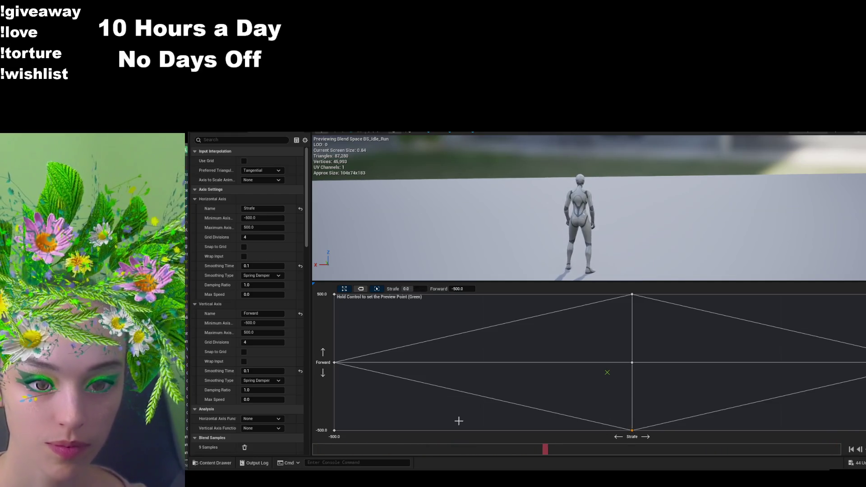
{"action": "left_click", "coordinate": [334, 430]}
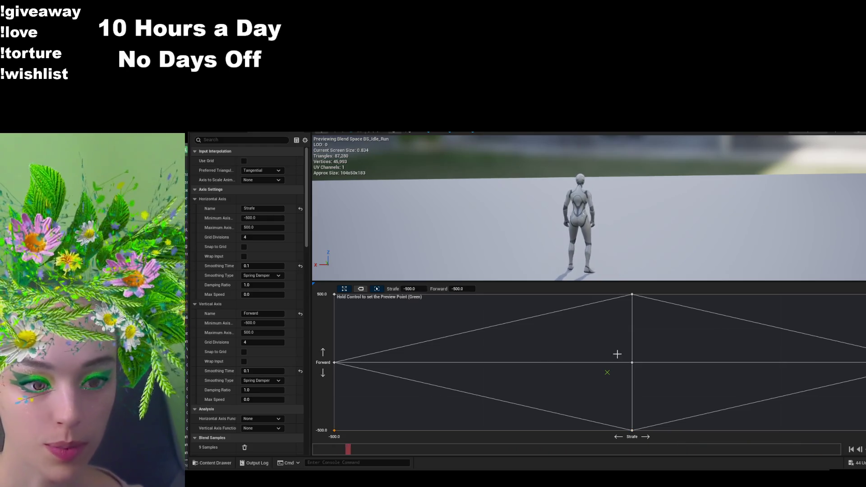
{"action": "left_click", "coordinate": [632, 362]}
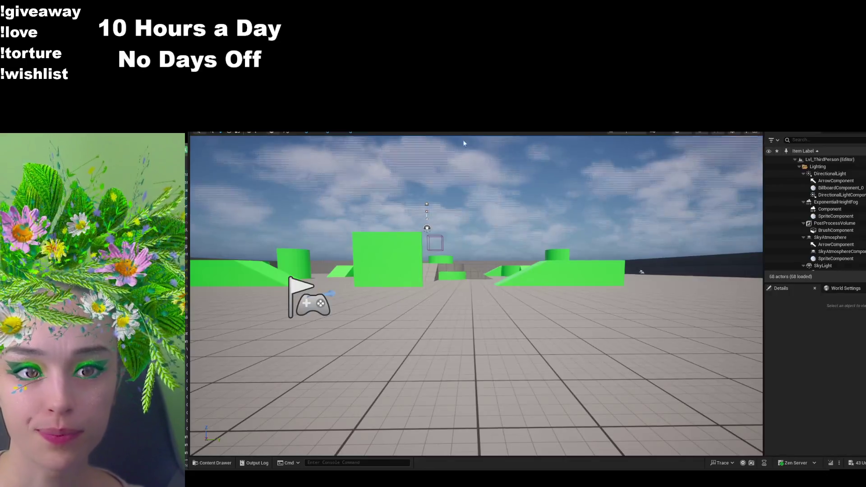
- Play in Editor with Alt+P, walk the character forward with W, then stop with Esc
{"action": "key", "text": "alt+p"}
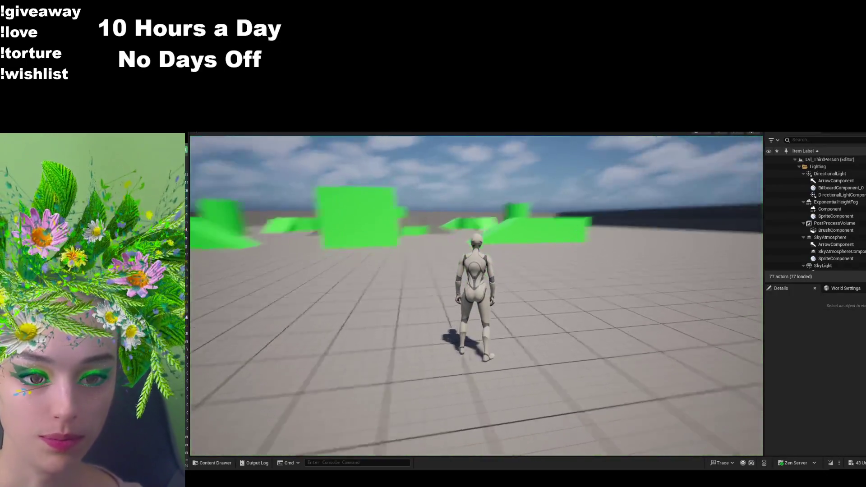
{"action": "key", "text": "w"}
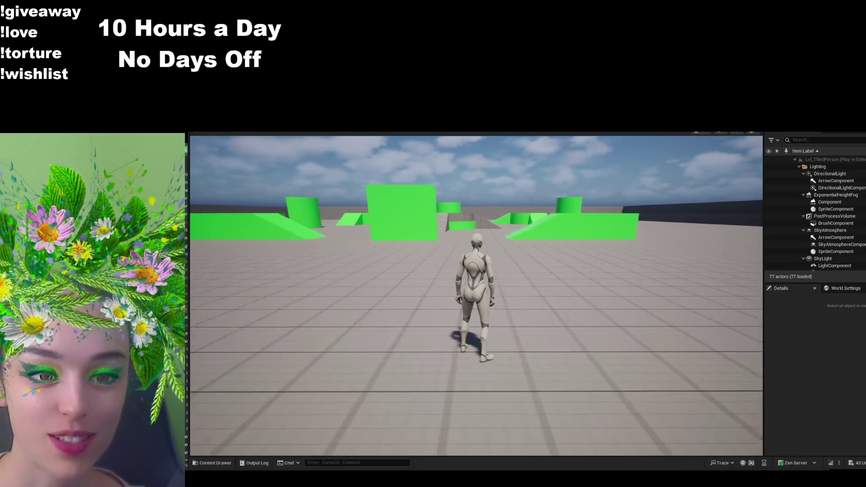
{"action": "key", "text": "Escape"}
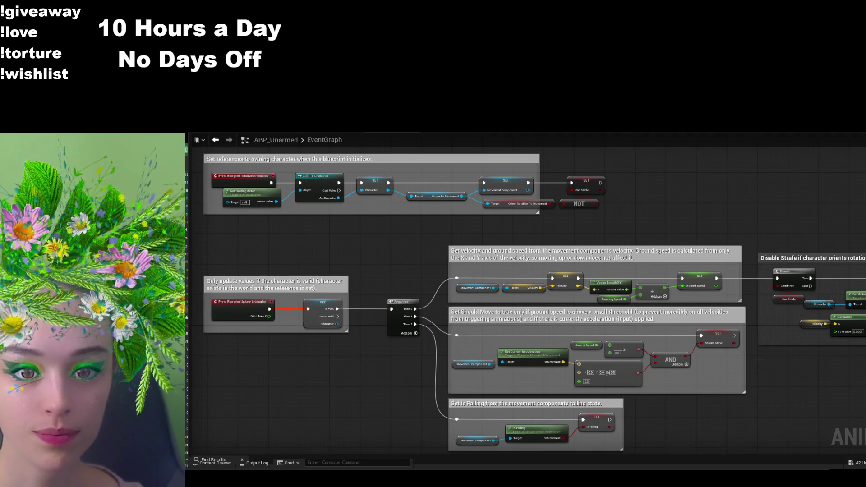
- Show ABP_Unarmed's EventGraph and pan across the velocity, ground speed and Disable Strafe logic
{"action": "left_click", "coordinate": [448, 132]}
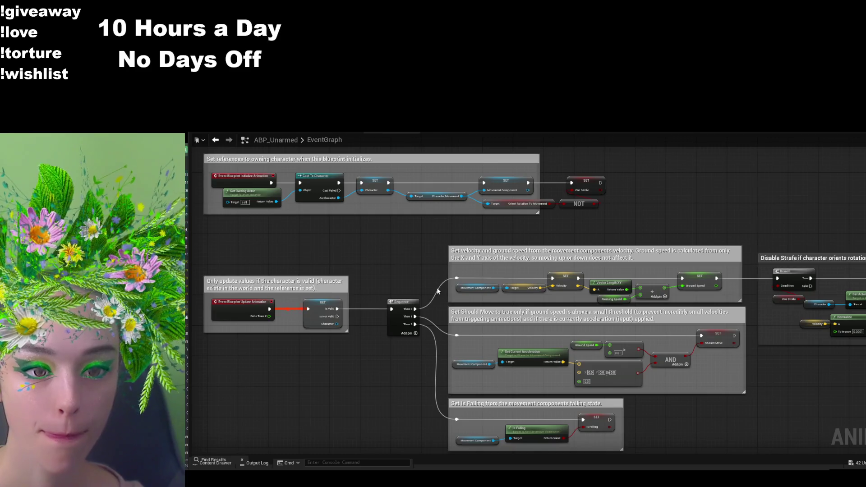
{"action": "scroll", "coordinate": [437, 290], "scroll_direction": "up", "scroll_amount": 2}
{"action": "mouse_move", "coordinate": [420, 293]}
{"action": "left_mouse_down"}
{"action": "mouse_move", "coordinate": [473, 257]}
{"action": "mouse_move", "coordinate": [539, 253]}
{"action": "left_mouse_up"}
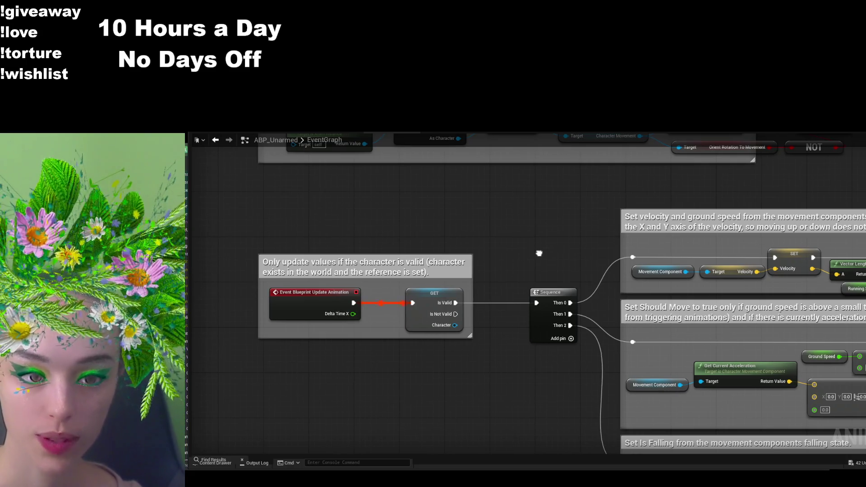
{"action": "left_click_drag", "start_coordinate": [539, 253], "coordinate": [411, 267]}
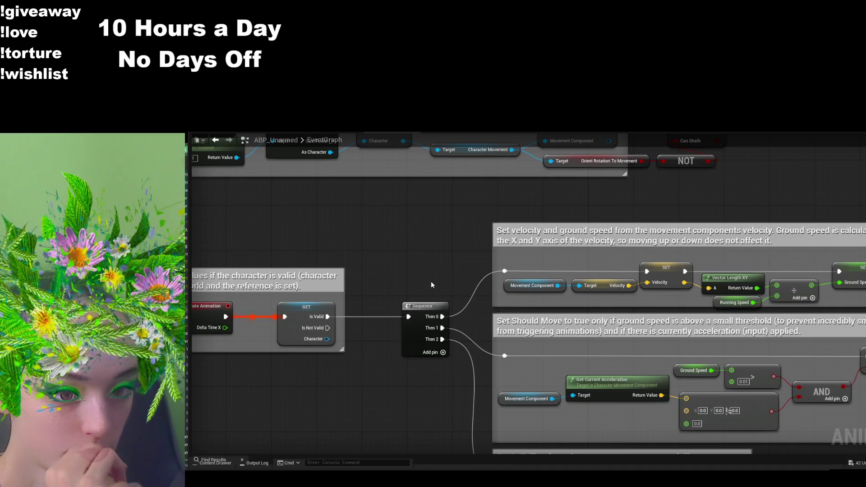
{"action": "scroll", "coordinate": [431, 281], "scroll_direction": "down", "scroll_amount": 1}
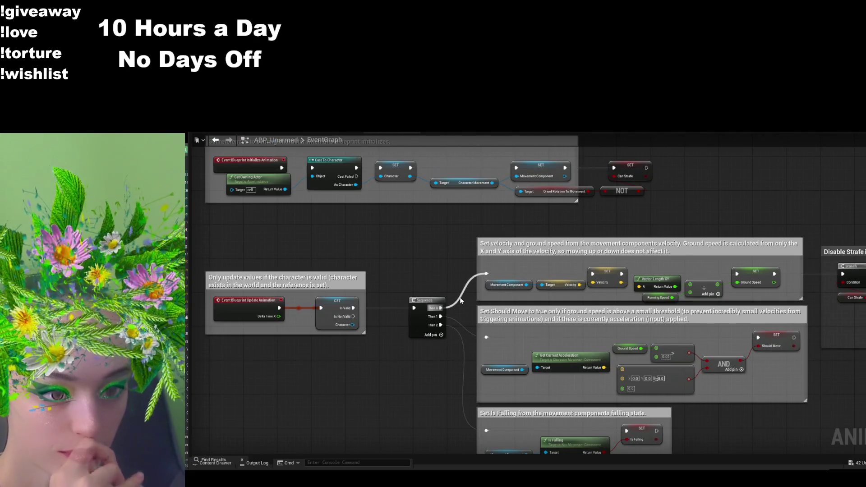
{"action": "scroll", "coordinate": [460, 301], "scroll_direction": "down", "scroll_amount": 1}
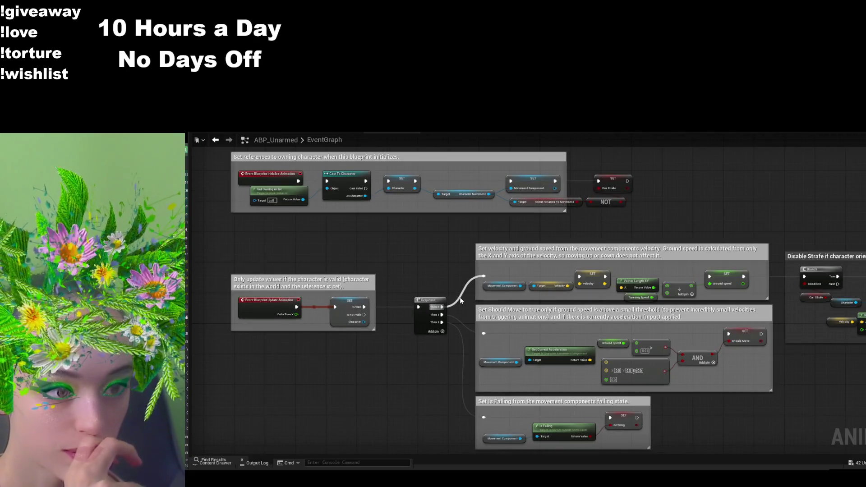
{"action": "left_click_drag", "start_coordinate": [816, 365], "coordinate": [674, 373]}
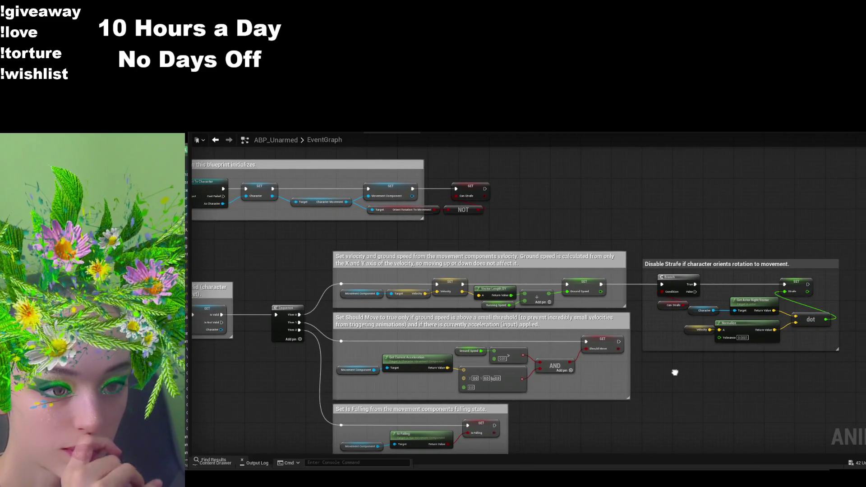
{"action": "scroll", "coordinate": [681, 334], "scroll_direction": "up", "scroll_amount": 2}
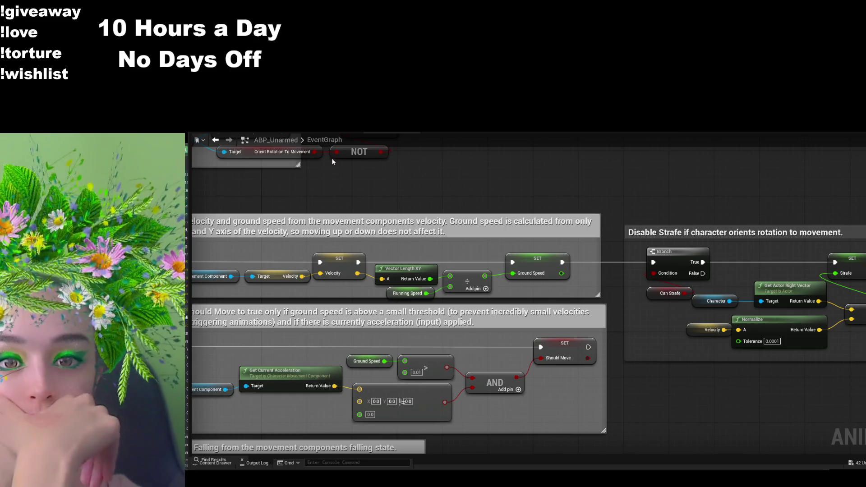
{"action": "left_click", "coordinate": [229, 140]}
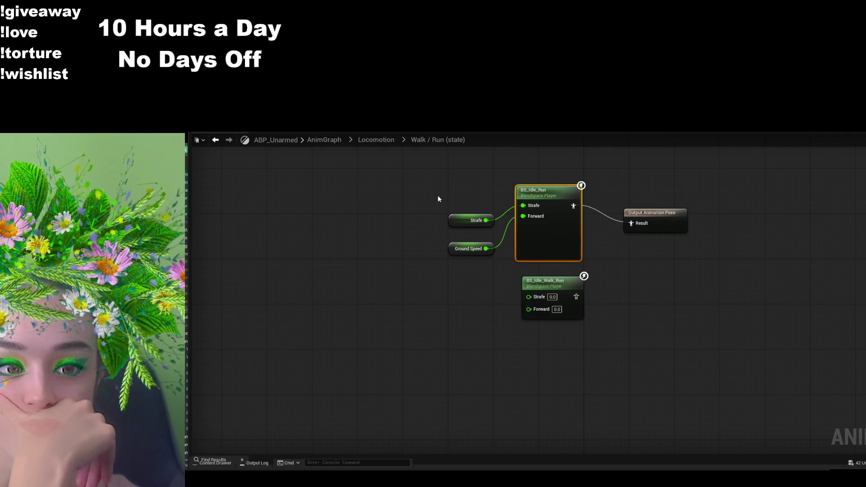
{"action": "left_click_drag", "start_coordinate": [422, 239], "coordinate": [421, 283]}
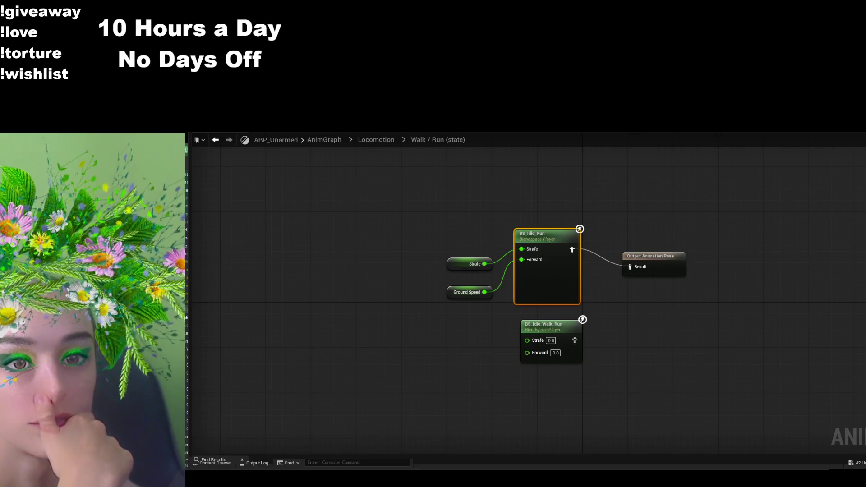
{"action": "left_click", "coordinate": [393, 133]}
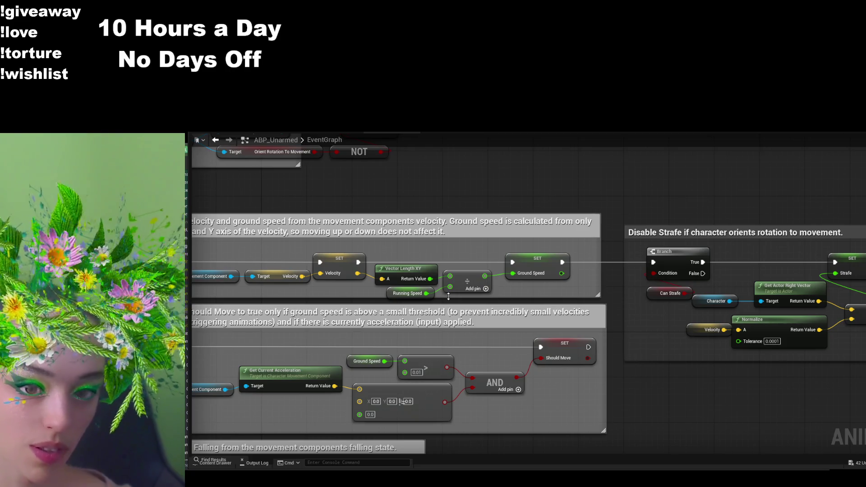
- Zoom and pan the EventGraph around the Sequence node, velocity and Set Is Falling sections
{"action": "scroll", "coordinate": [471, 221], "scroll_direction": "down", "scroll_amount": 5}
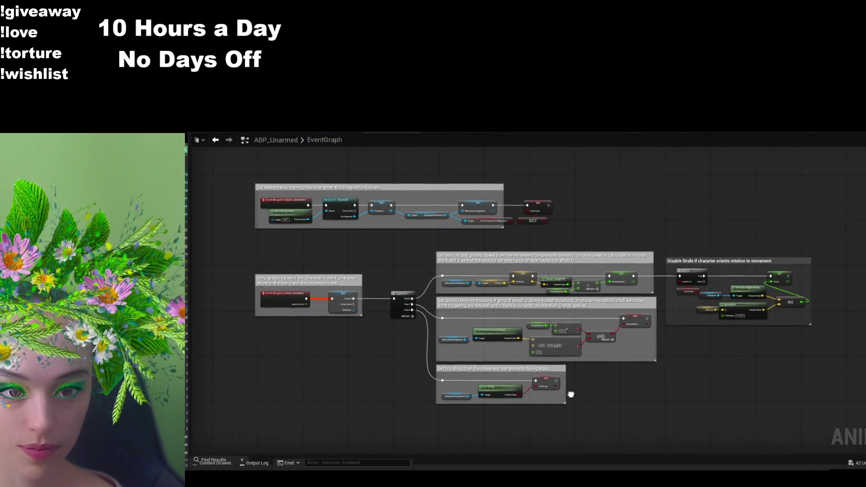
{"action": "left_click_drag", "start_coordinate": [570, 395], "coordinate": [591, 394]}
{"action": "scroll", "coordinate": [591, 394], "scroll_direction": "up", "scroll_amount": 2}
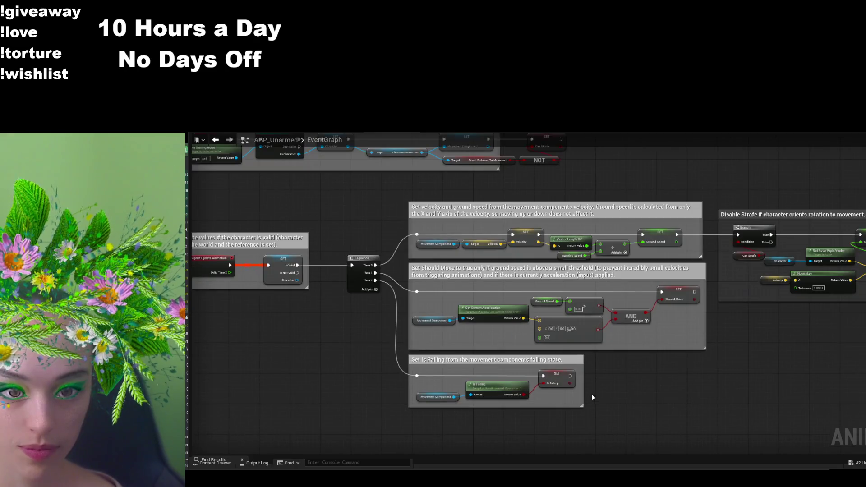
{"action": "scroll", "coordinate": [420, 300], "scroll_direction": "up", "scroll_amount": 3}
{"action": "left_click_drag", "start_coordinate": [411, 247], "coordinate": [379, 300]}
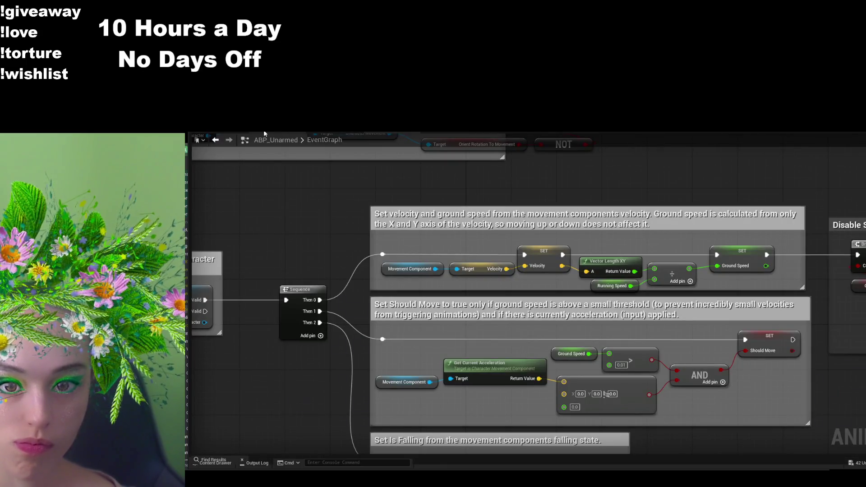
- Switch to the BS_Idle_Run tab and Ctrl-preview the blend at full forward speed
{"action": "left_click", "coordinate": [264, 130]}
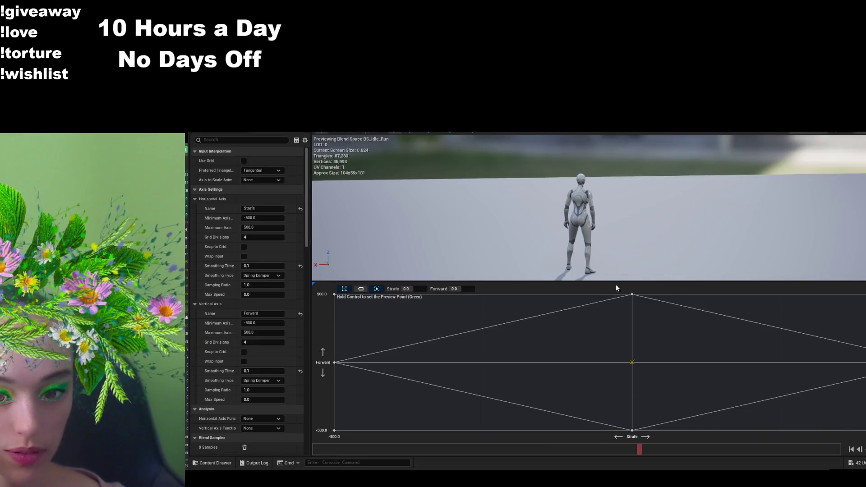
{"action": "key", "text": "ctrl"}
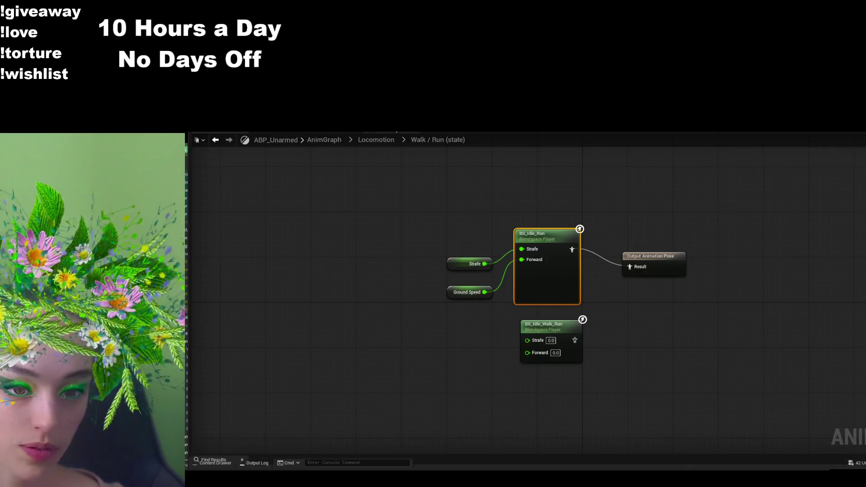
- Search BP_ThirdPersonCharacter's details for 'speed', then go back to the ABP_Unarmed graph
{"action": "left_click", "coordinate": [219, 123]}
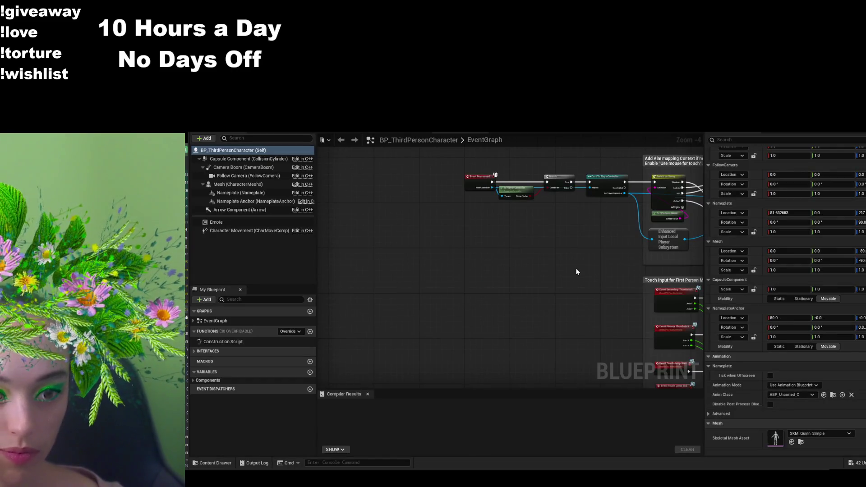
{"action": "left_click", "coordinate": [739, 140]}
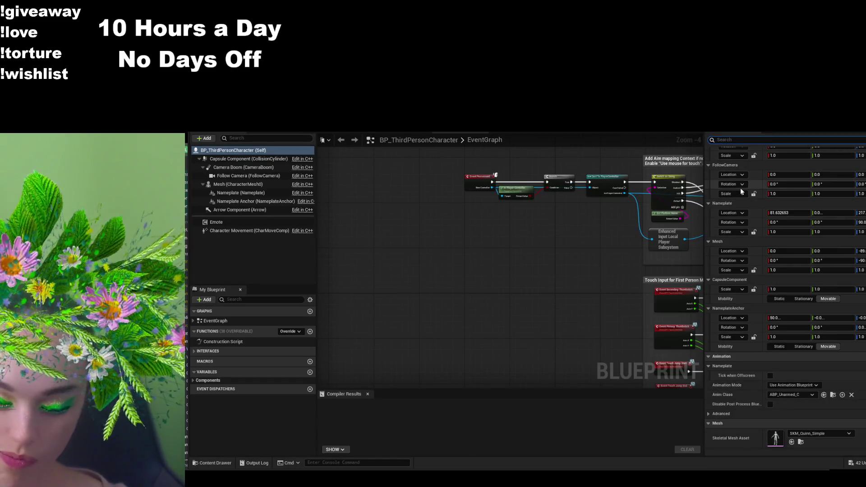
{"action": "type", "text": "speed"}
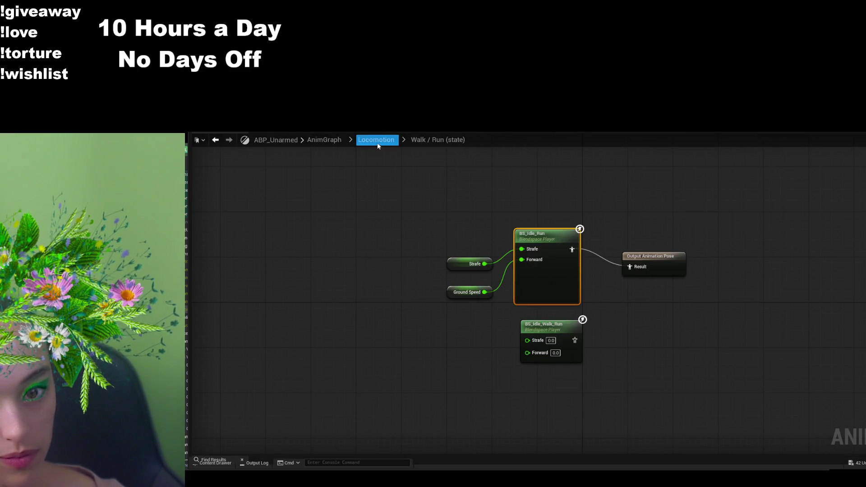
{"action": "left_click", "coordinate": [386, 130]}
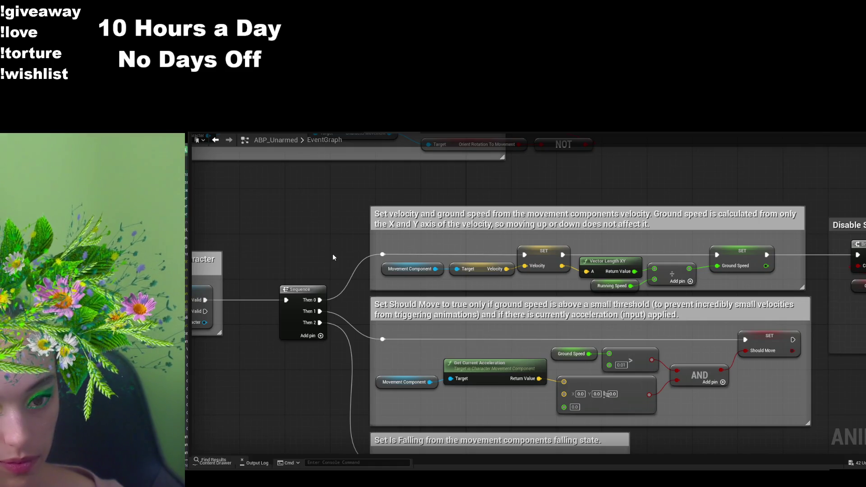
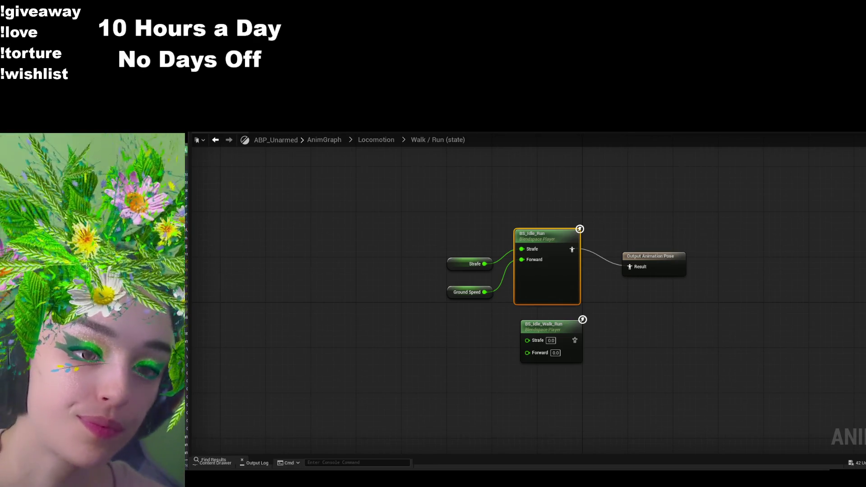
- Open ABP_Unarmed's EventGraph, zoom in and select the Sequence node
{"action": "left_click", "coordinate": [407, 137]}
{"action": "scroll", "coordinate": [485, 345], "scroll_direction": "up", "scroll_amount": 3}
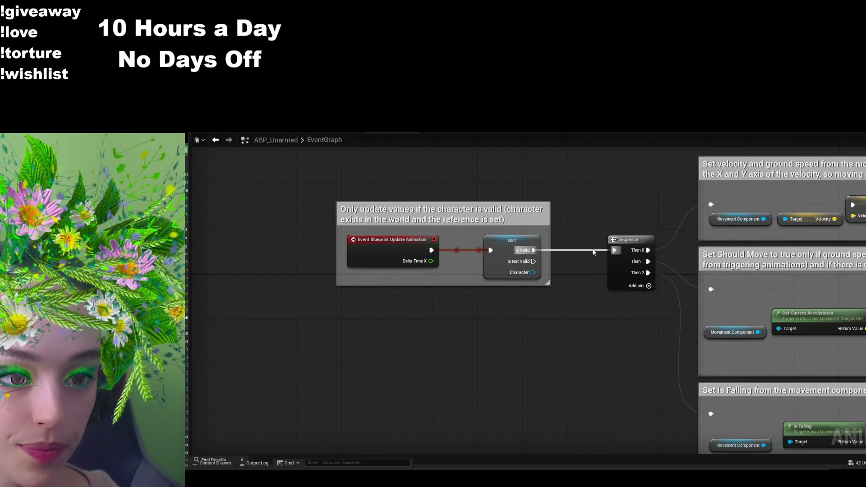
{"action": "left_click", "coordinate": [617, 241]}
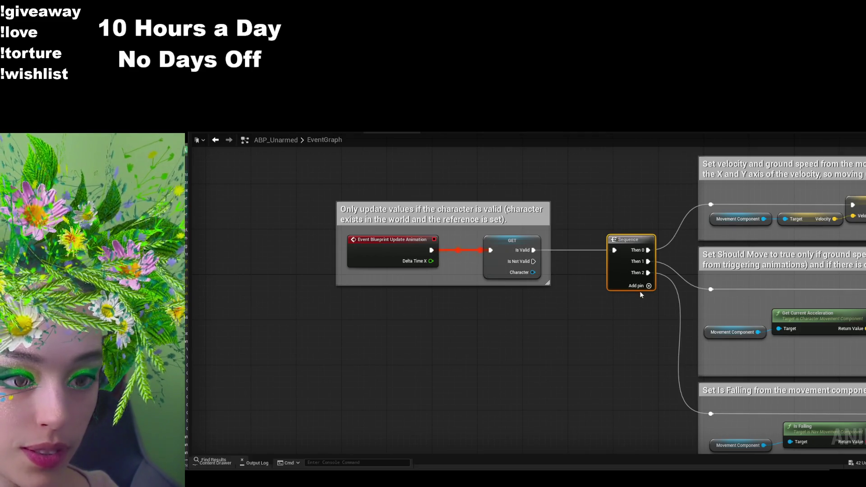
- Break every link on the Sequence node with Alt+Shift+B
{"action": "key", "text": "alt+shift+b"}
{"action": "scroll", "coordinate": [567, 316], "scroll_direction": "down", "scroll_amount": 5}
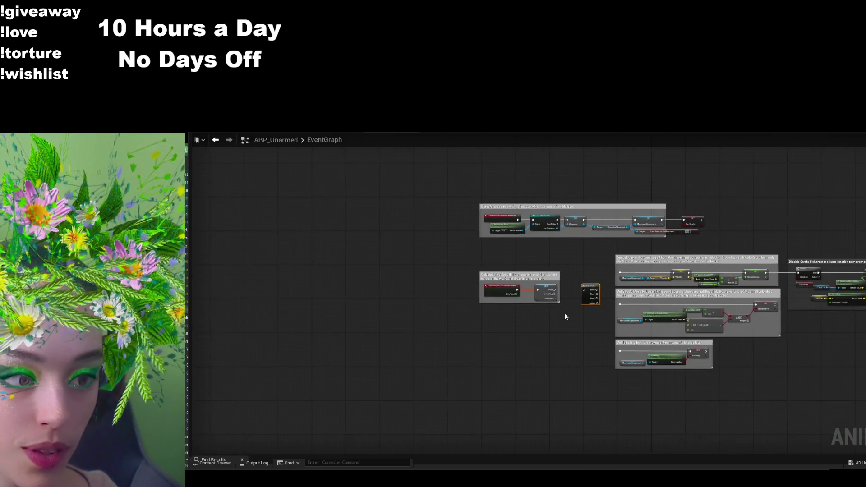
{"action": "scroll", "coordinate": [564, 316], "scroll_direction": "up", "scroll_amount": 4}
- Move the 'Only update values if the character is valid' group above the references group
{"action": "left_click", "coordinate": [460, 239]}
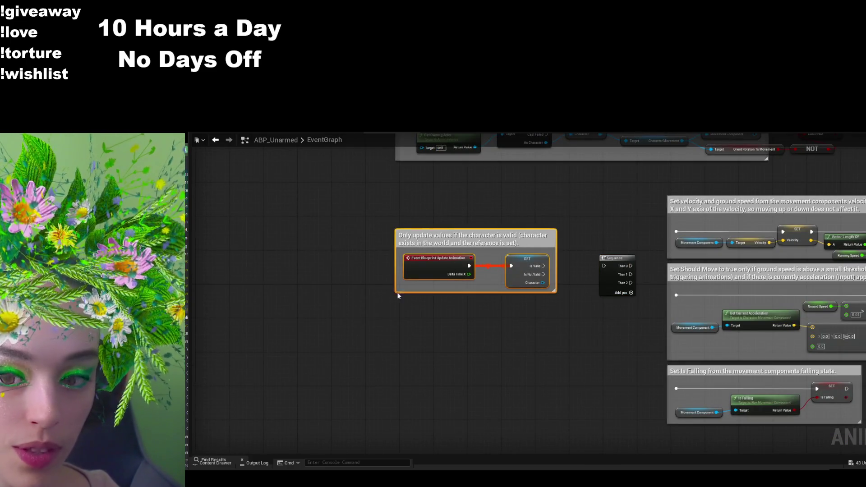
{"action": "mouse_move", "coordinate": [461, 240]}
{"action": "left_mouse_down"}
{"action": "mouse_move", "coordinate": [423, 388]}
{"action": "mouse_move", "coordinate": [430, 401]}
{"action": "mouse_move", "coordinate": [454, 145]}
{"action": "mouse_move", "coordinate": [433, 200]}
{"action": "mouse_move", "coordinate": [425, 318]}
{"action": "mouse_move", "coordinate": [456, 402]}
{"action": "mouse_move", "coordinate": [469, 388]}
{"action": "mouse_move", "coordinate": [427, 196]}
{"action": "mouse_move", "coordinate": [449, 148]}
{"action": "left_mouse_up"}
{"action": "scroll", "coordinate": [423, 388], "scroll_direction": "down", "scroll_amount": 5}
{"action": "scroll", "coordinate": [422, 388], "scroll_direction": "up", "scroll_amount": 3}
{"action": "scroll", "coordinate": [437, 247], "scroll_direction": "up", "scroll_amount": 3}
{"action": "left_click_drag", "start_coordinate": [437, 247], "coordinate": [426, 269]}
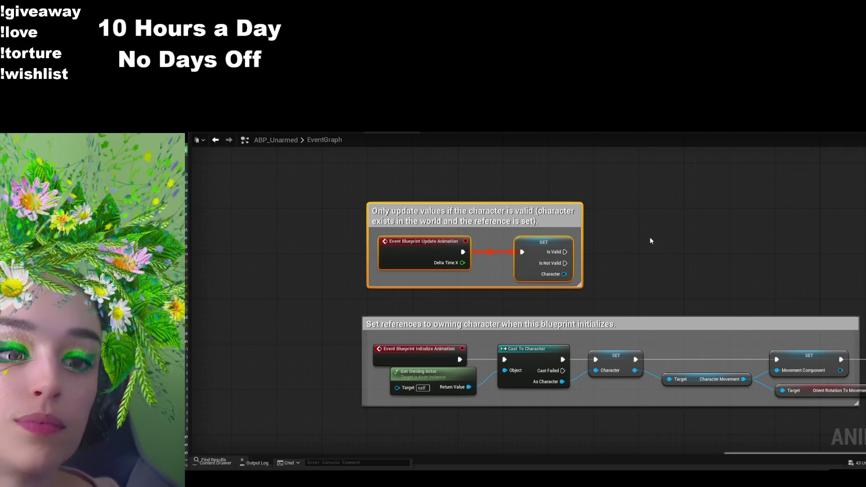
{"action": "left_click_drag", "start_coordinate": [650, 240], "coordinate": [557, 192]}
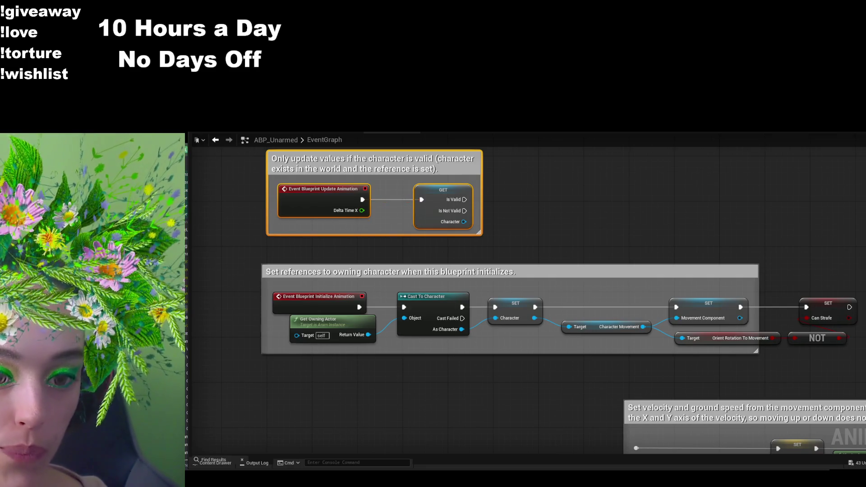
{"action": "mouse_move", "coordinate": [514, 234]}
{"action": "left_mouse_down"}
{"action": "mouse_move", "coordinate": [533, 267]}
{"action": "mouse_move", "coordinate": [488, 160]}
{"action": "mouse_move", "coordinate": [496, 290]}
{"action": "left_mouse_up"}
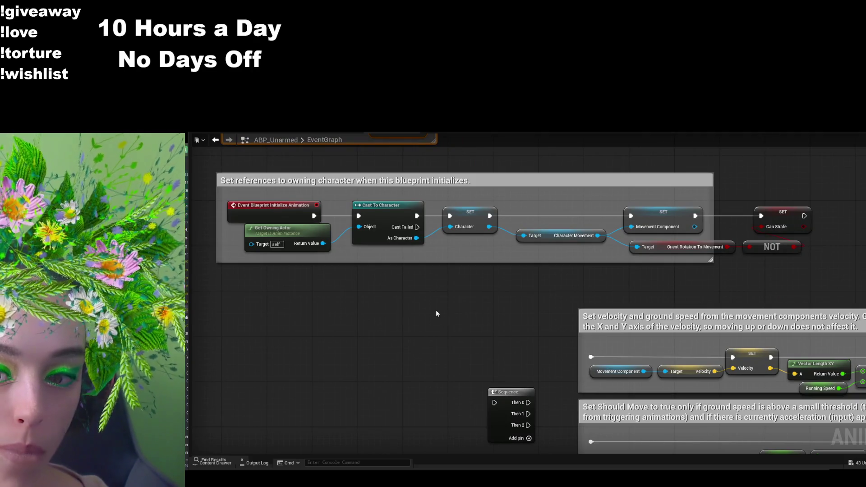
{"action": "left_click_drag", "start_coordinate": [437, 311], "coordinate": [444, 362]}
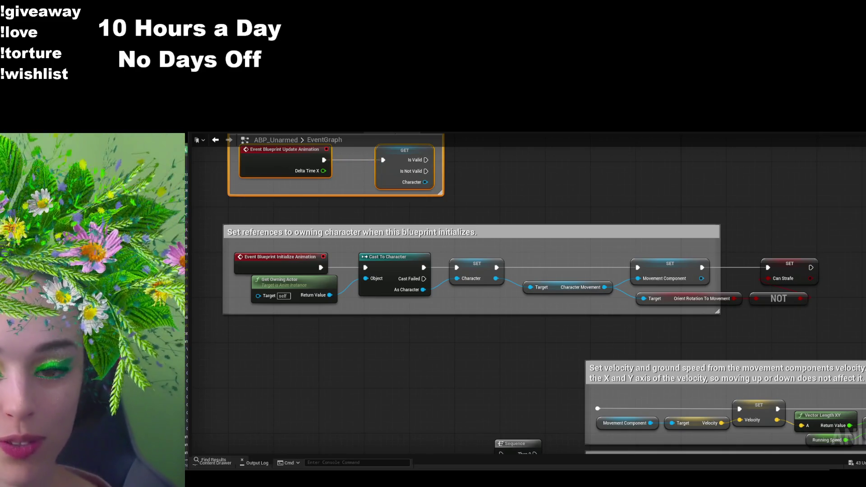
{"action": "left_click_drag", "start_coordinate": [507, 179], "coordinate": [521, 262]}
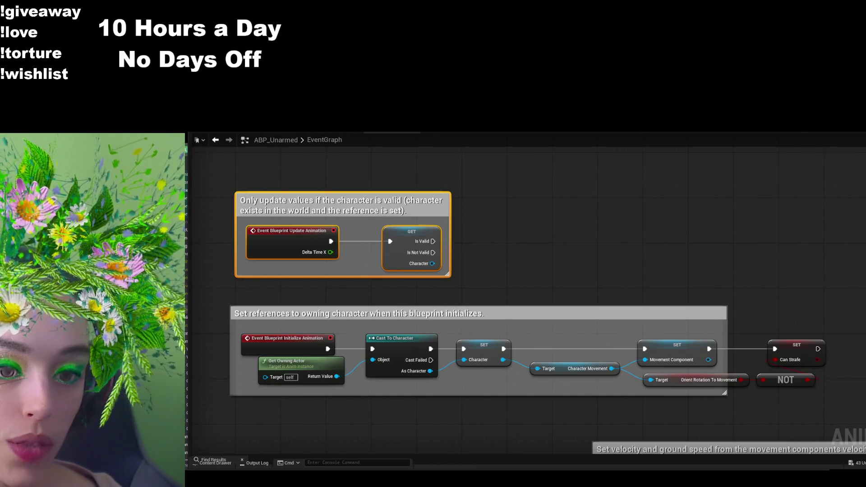
- Try a link from the Is Valid output, then enlarge the Find Results panel
{"action": "mouse_move", "coordinate": [433, 241]}
{"action": "left_mouse_down"}
{"action": "mouse_move", "coordinate": [541, 215]}
{"action": "mouse_move", "coordinate": [496, 267]}
{"action": "mouse_move", "coordinate": [508, 245]}
{"action": "left_mouse_up"}
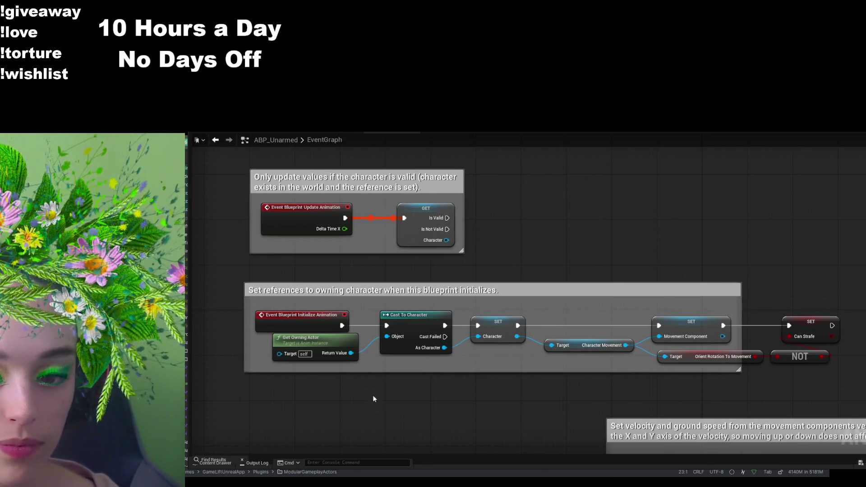
{"action": "mouse_move", "coordinate": [242, 453]}
{"action": "left_mouse_down"}
{"action": "mouse_move", "coordinate": [269, 333]}
{"action": "mouse_move", "coordinate": [261, 358]}
{"action": "mouse_move", "coordinate": [450, 389]}
{"action": "left_mouse_up"}
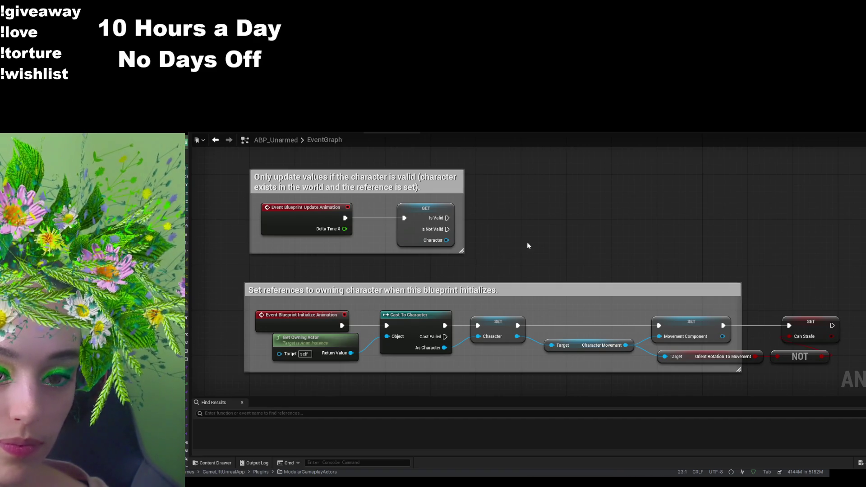
- Pull an execution wire from the GET node's Is Valid pin into empty graph space
{"action": "mouse_move", "coordinate": [447, 218]}
{"action": "left_mouse_down"}
{"action": "mouse_move", "coordinate": [561, 196]}
{"action": "mouse_move", "coordinate": [565, 204]}
{"action": "left_mouse_up"}
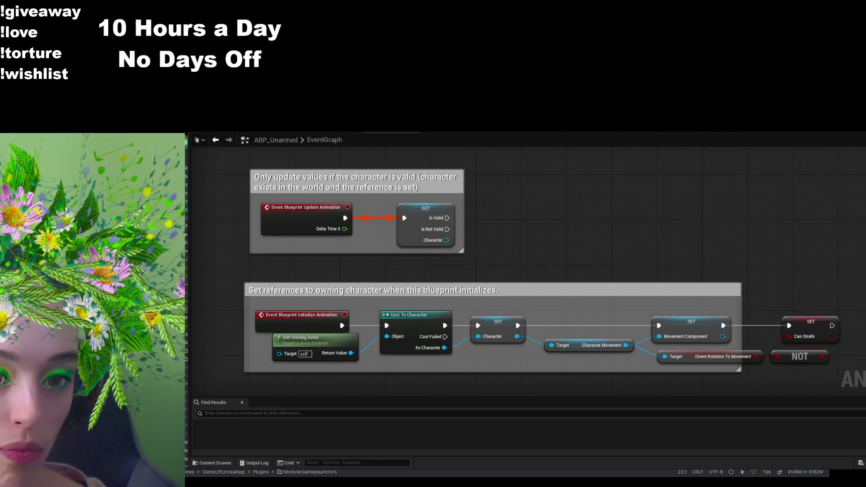
{"action": "left_click_drag", "start_coordinate": [446, 218], "coordinate": [555, 216]}
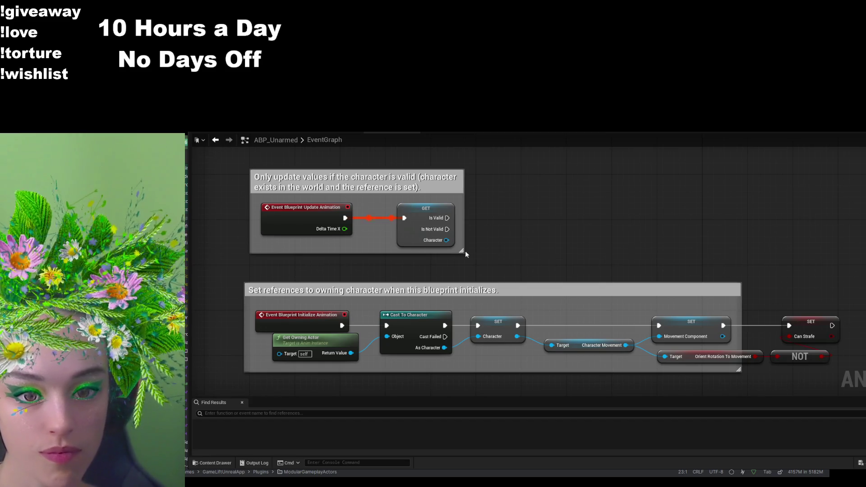
{"action": "left_click_drag", "start_coordinate": [447, 218], "coordinate": [562, 210]}
{"action": "left_click_drag", "start_coordinate": [447, 218], "coordinate": [567, 213]}
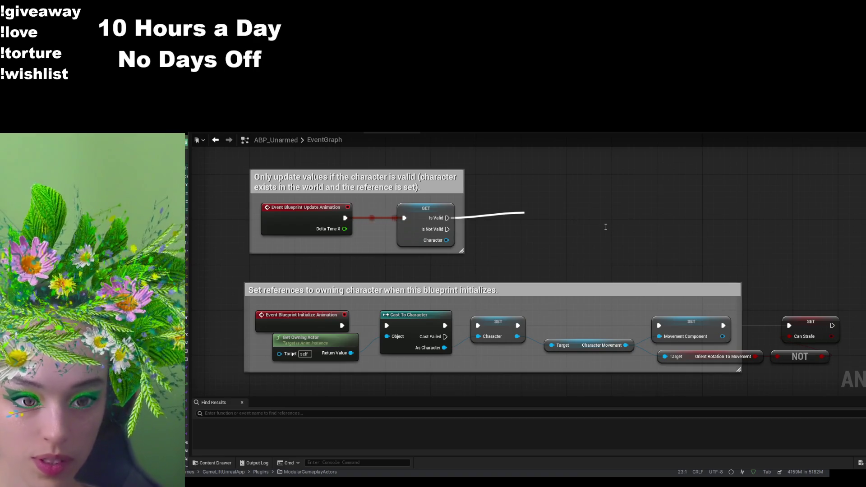
- Add a Try Get Pawn Owner node and test wiring Is Valid to it, undoing each link
{"action": "left_click", "coordinate": [583, 241]}
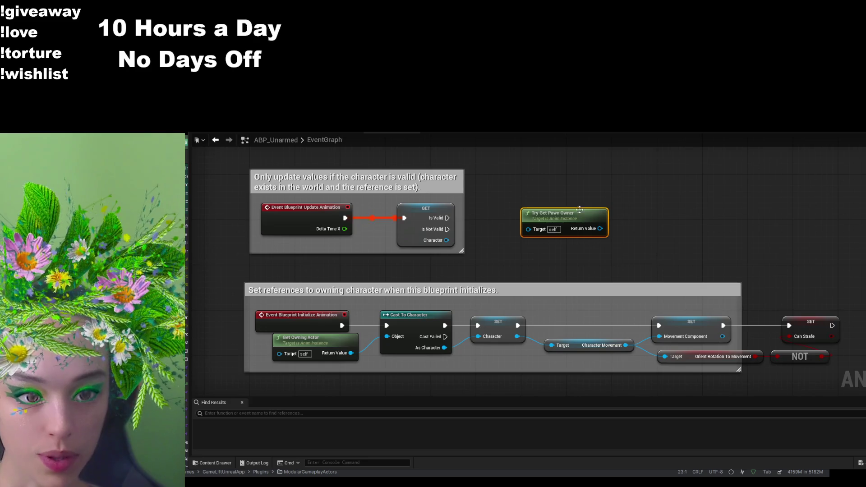
{"action": "left_click_drag", "start_coordinate": [554, 215], "coordinate": [541, 216]}
{"action": "left_click_drag", "start_coordinate": [451, 217], "coordinate": [513, 218]}
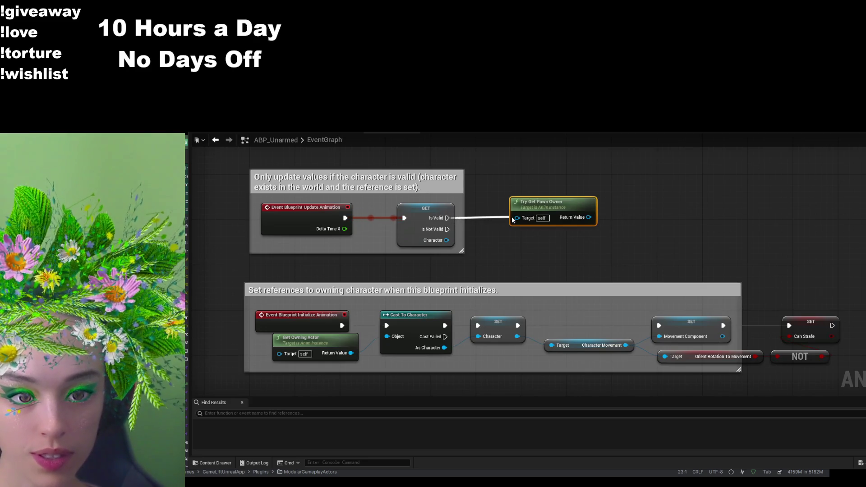
{"action": "key", "text": "ctrl+z"}
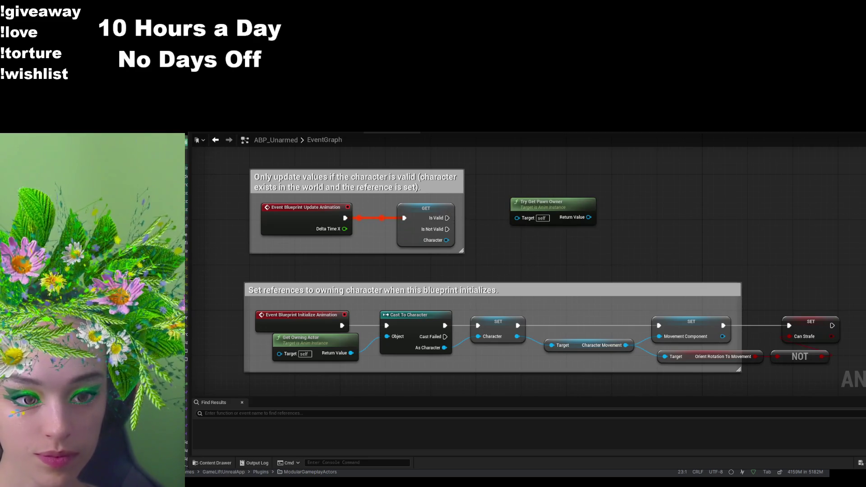
{"action": "left_click_drag", "start_coordinate": [447, 218], "coordinate": [521, 219]}
{"action": "key", "text": "ctrl+z"}
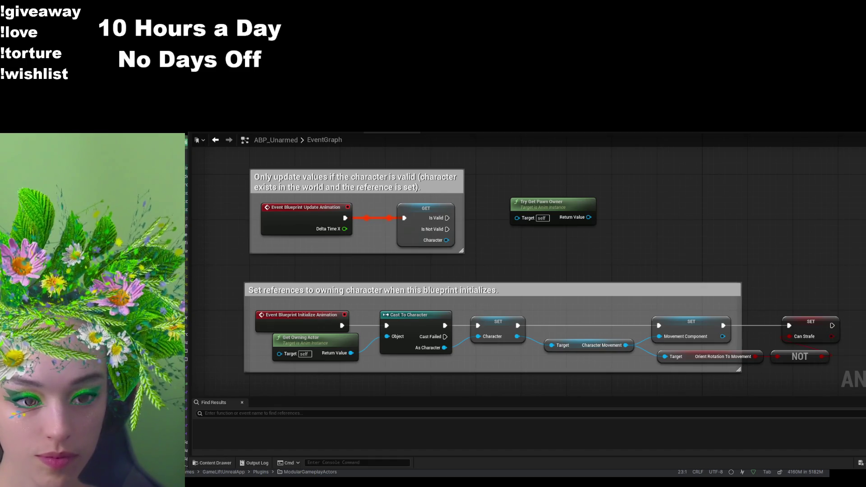
- Delete Try Get Pawn Owner and pull a link from the Character output instead
{"action": "left_click", "coordinate": [558, 207]}
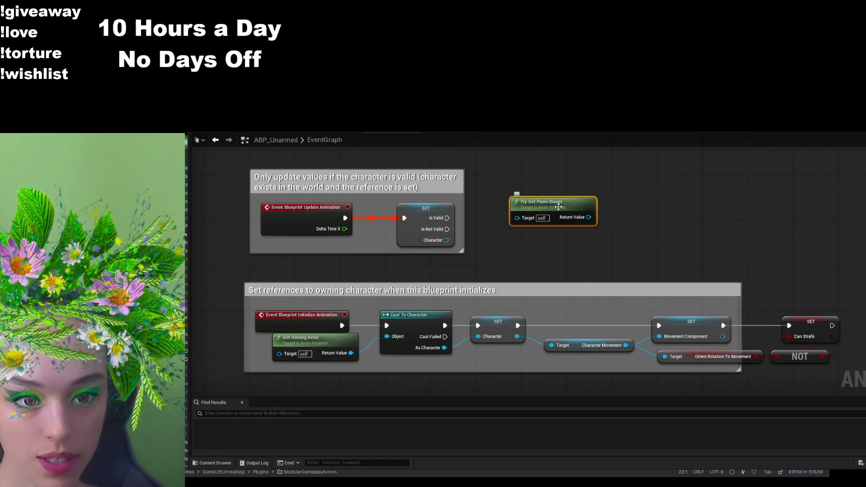
{"action": "key", "text": "Delete"}
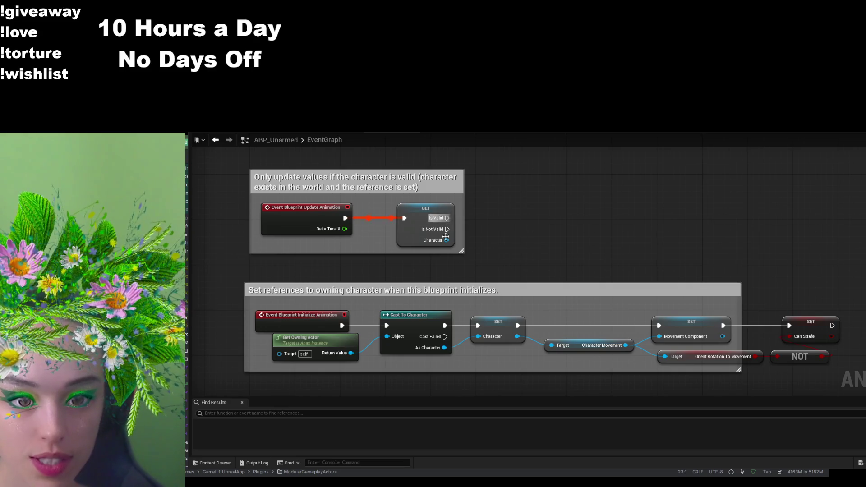
{"action": "left_click_drag", "start_coordinate": [447, 240], "coordinate": [518, 276]}
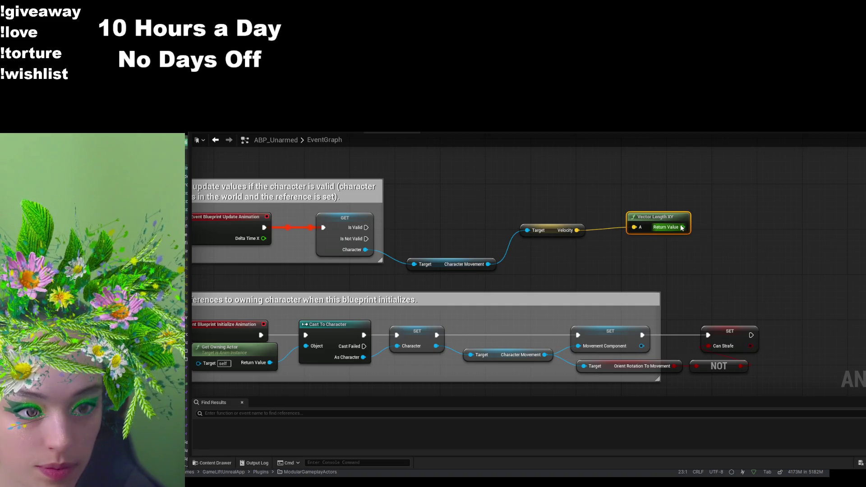
- Line up Velocity, Vector Length XY and SET Ground Speed, then extend an exec wire from the setter
{"action": "mouse_move", "coordinate": [681, 228]}
{"action": "left_mouse_down"}
{"action": "mouse_move", "coordinate": [729, 202]}
{"action": "mouse_move", "coordinate": [732, 243]}
{"action": "left_mouse_up"}
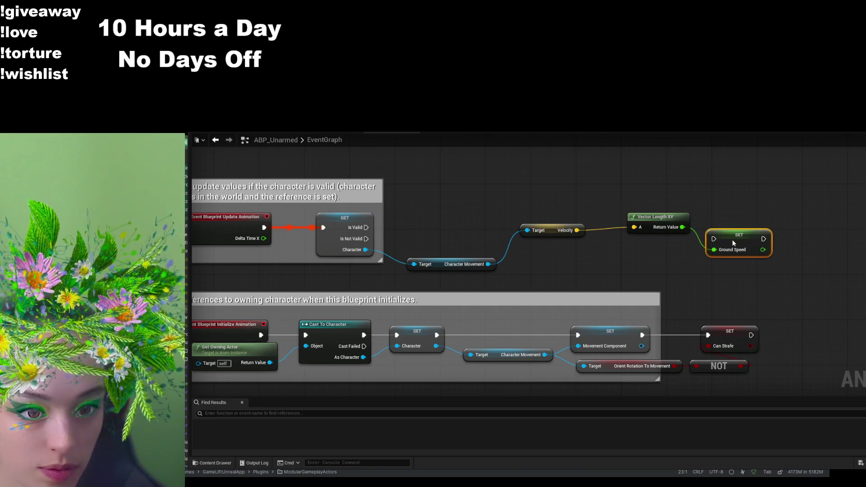
{"action": "left_click_drag", "start_coordinate": [556, 225], "coordinate": [550, 254]}
{"action": "mouse_move", "coordinate": [663, 222]}
{"action": "left_mouse_down"}
{"action": "mouse_move", "coordinate": [623, 251]}
{"action": "mouse_move", "coordinate": [634, 257]}
{"action": "left_mouse_up"}
{"action": "left_click_drag", "start_coordinate": [740, 235], "coordinate": [706, 253]}
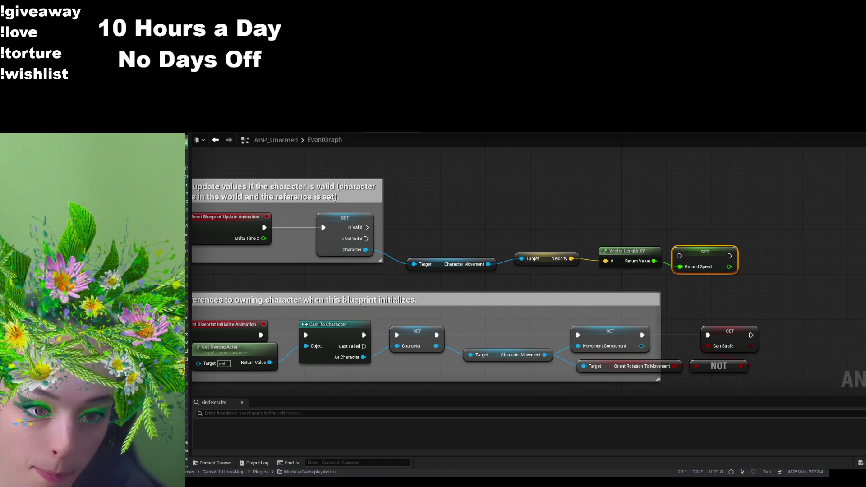
{"action": "mouse_move", "coordinate": [762, 282]}
{"action": "left_mouse_down"}
{"action": "mouse_move", "coordinate": [723, 295]}
{"action": "mouse_move", "coordinate": [675, 274]}
{"action": "left_mouse_up"}
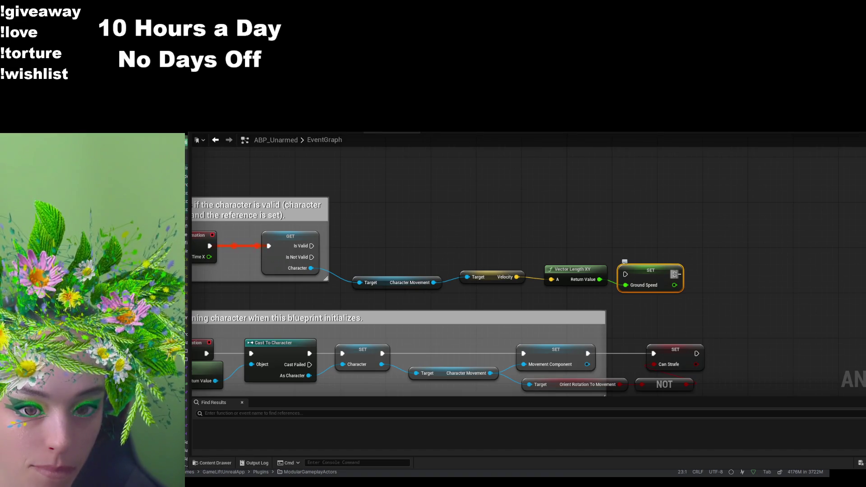
{"action": "mouse_move", "coordinate": [675, 274]}
{"action": "left_mouse_down"}
{"action": "mouse_move", "coordinate": [747, 235]}
{"action": "mouse_move", "coordinate": [741, 256]}
{"action": "left_mouse_up"}
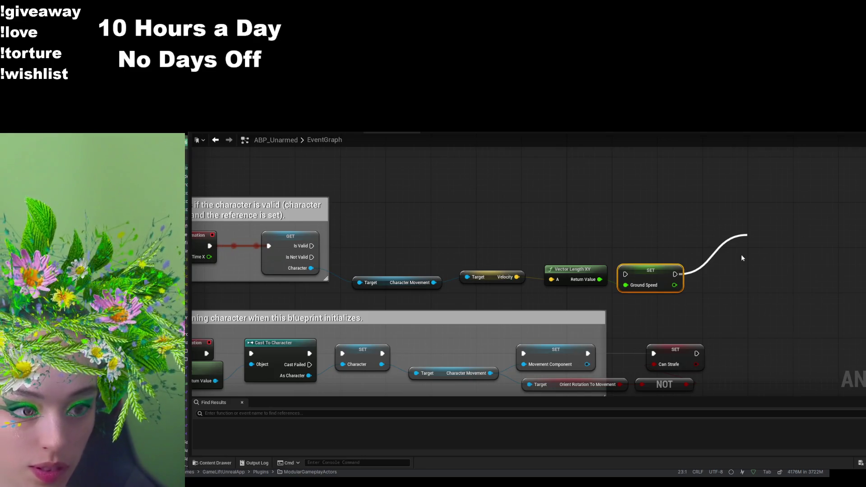
- Add Get Actor Forward Vector below the Velocity, Vector Length XY and Ground Speed chain, raised higher
{"action": "left_click", "coordinate": [775, 262]}
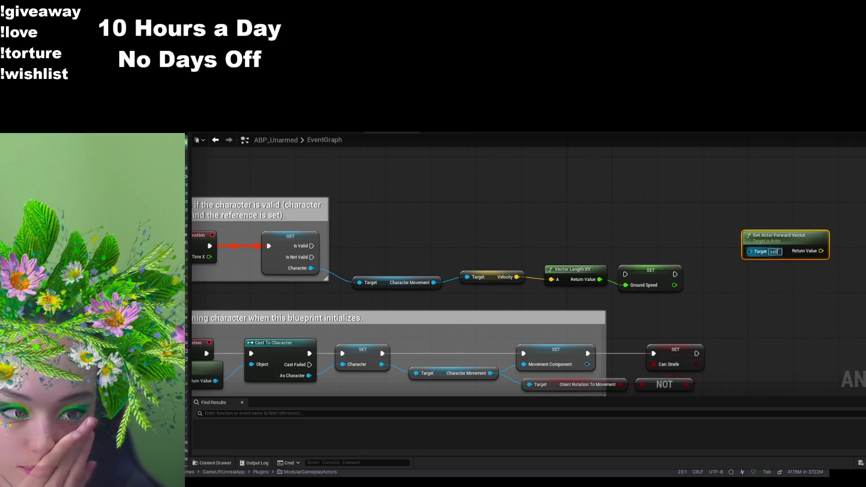
{"action": "left_click_drag", "start_coordinate": [758, 272], "coordinate": [748, 284]}
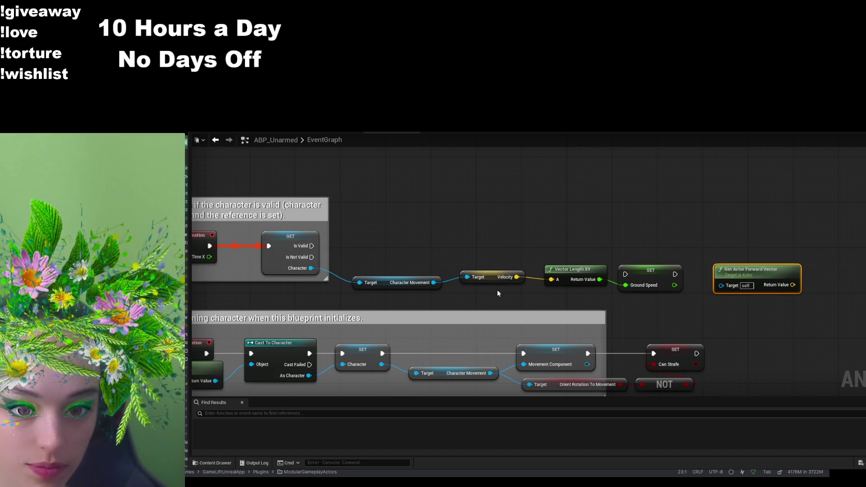
{"action": "left_click_drag", "start_coordinate": [488, 274], "coordinate": [483, 229]}
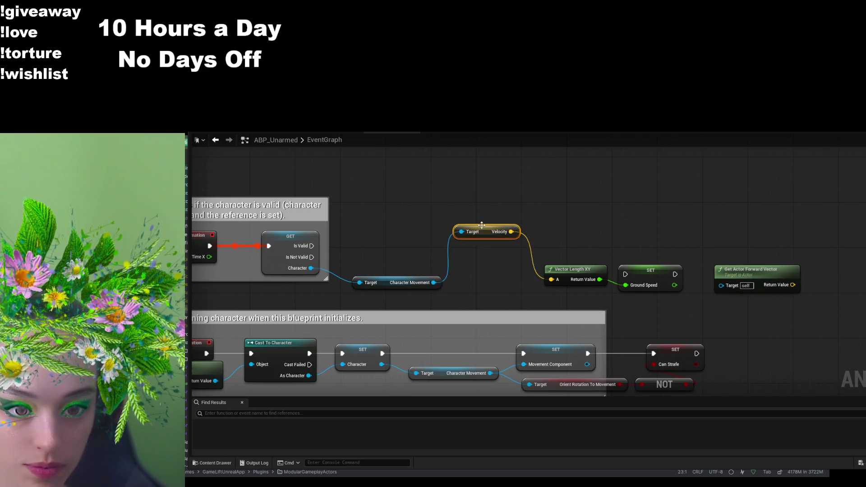
{"action": "left_click_drag", "start_coordinate": [567, 268], "coordinate": [567, 224]}
{"action": "left_click_drag", "start_coordinate": [651, 270], "coordinate": [651, 225]}
{"action": "mouse_move", "coordinate": [757, 269]}
{"action": "left_mouse_down"}
{"action": "mouse_move", "coordinate": [630, 274]}
{"action": "mouse_move", "coordinate": [509, 264]}
{"action": "left_mouse_up"}
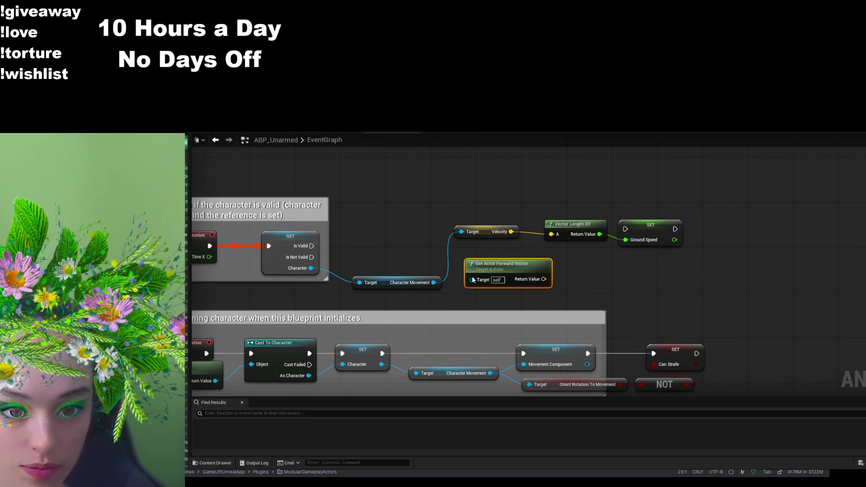
{"action": "mouse_move", "coordinate": [434, 282]}
{"action": "left_mouse_down"}
{"action": "mouse_move", "coordinate": [472, 279]}
{"action": "mouse_move", "coordinate": [428, 283]}
{"action": "left_mouse_up"}
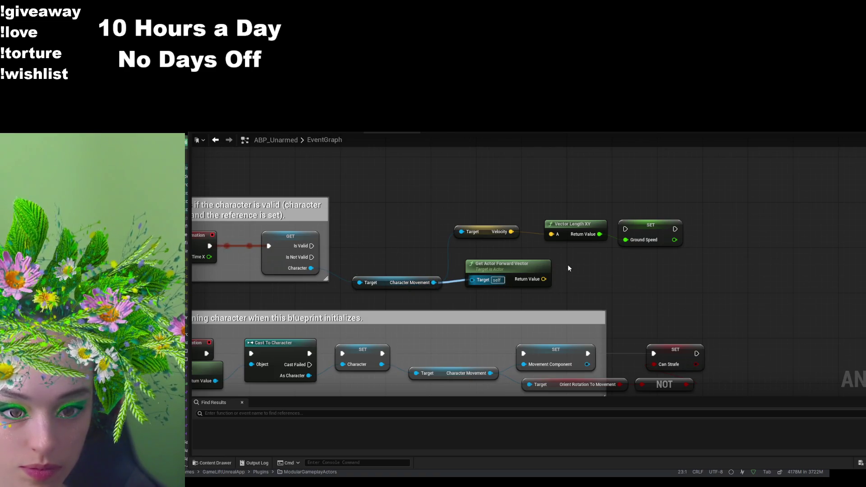
- Place the Sequence node beside the validity check
{"action": "scroll", "coordinate": [577, 262], "scroll_direction": "down", "scroll_amount": 4}
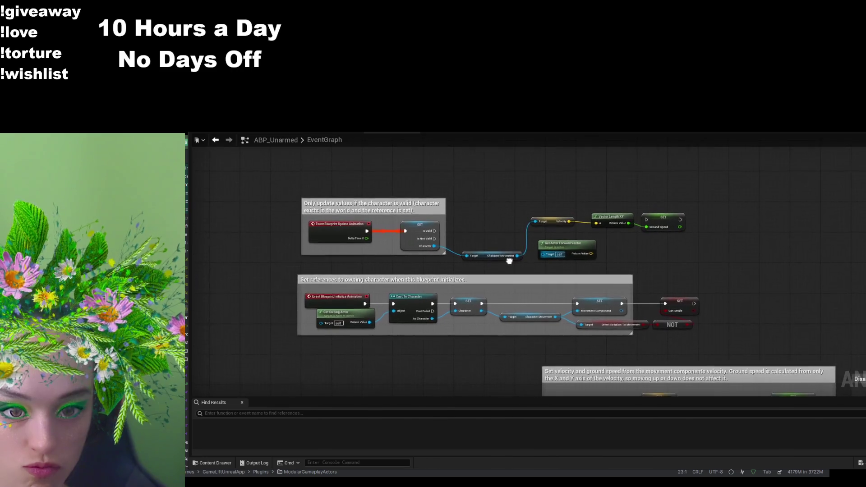
{"action": "left_click", "coordinate": [498, 294]}
{"action": "left_click_drag", "start_coordinate": [498, 294], "coordinate": [493, 209]}
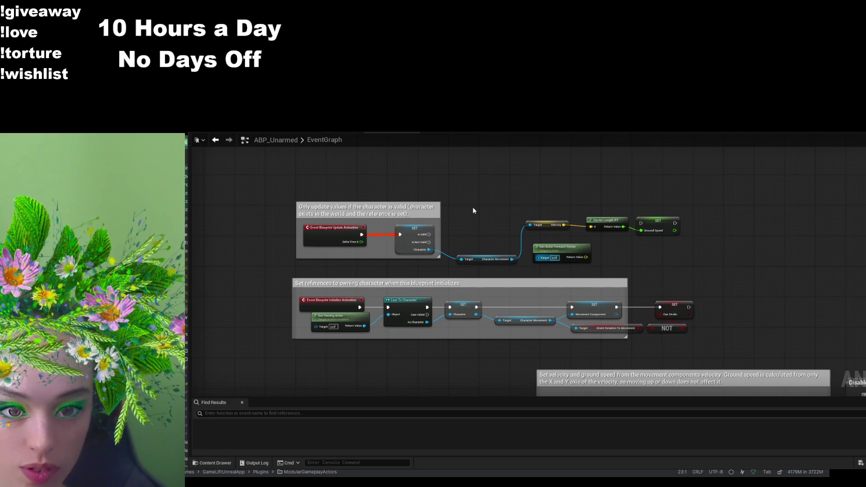
{"action": "scroll", "coordinate": [491, 221], "scroll_direction": "up", "scroll_amount": 2}
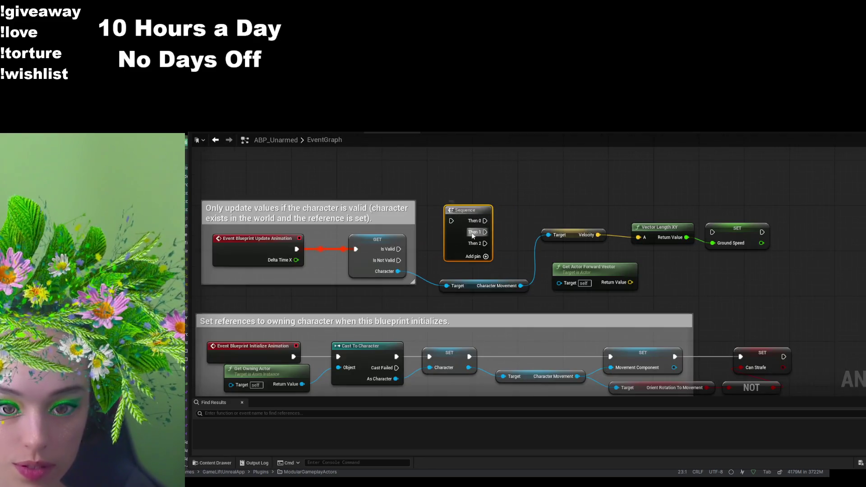
- Undo a trial Is Valid-to-Sequence link and paste the template's Movement Component node near Velocity
{"action": "left_click_drag", "start_coordinate": [416, 241], "coordinate": [468, 213]}
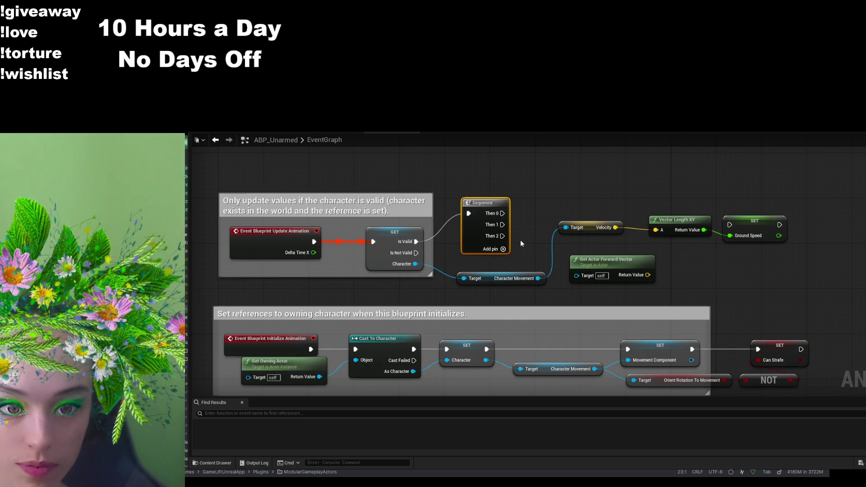
{"action": "key", "text": "ctrl+z"}
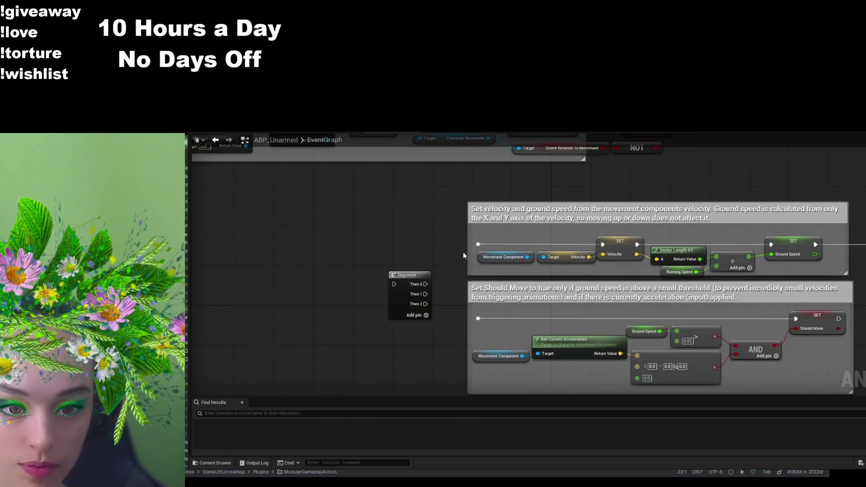
{"action": "left_click", "coordinate": [508, 257]}
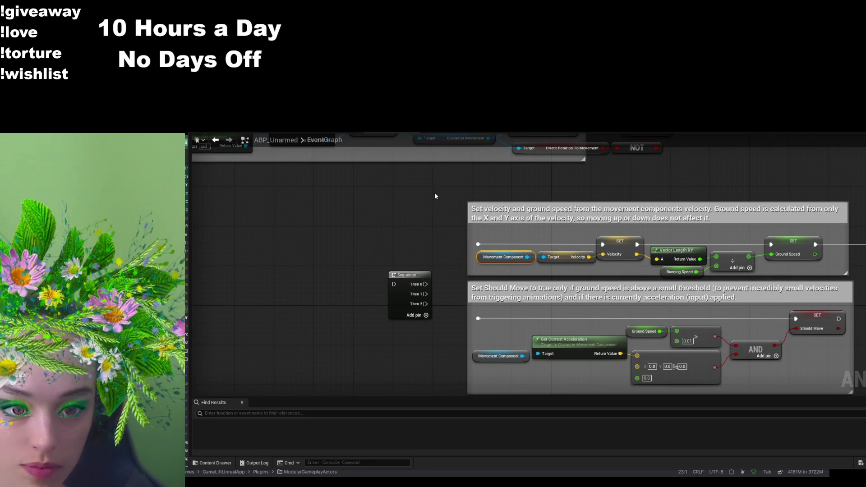
{"action": "left_click_drag", "start_coordinate": [436, 195], "coordinate": [463, 308]}
{"action": "left_click_drag", "start_coordinate": [474, 190], "coordinate": [500, 342]}
{"action": "key", "text": "ctrl+v"}
- Delete Get Character Movement and arrange Movement Component above Velocity, forward vector lower right
{"action": "left_click", "coordinate": [454, 322]}
{"action": "key", "text": "Delete"}
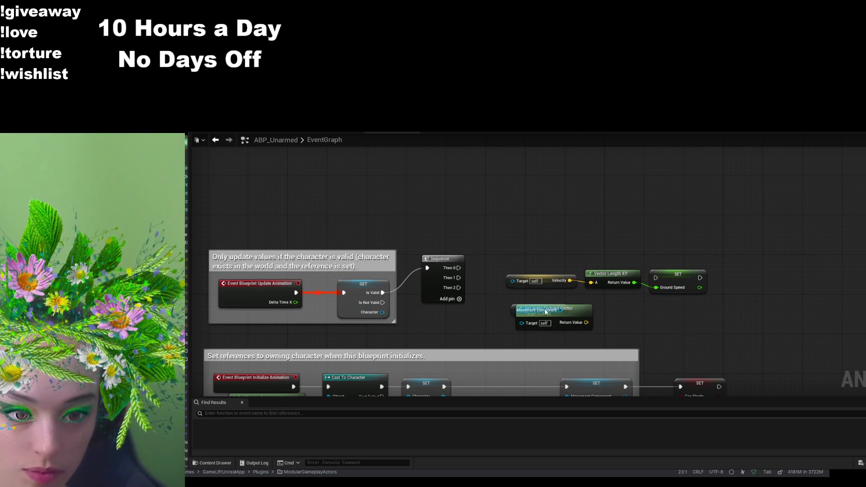
{"action": "left_click_drag", "start_coordinate": [584, 309], "coordinate": [659, 324]}
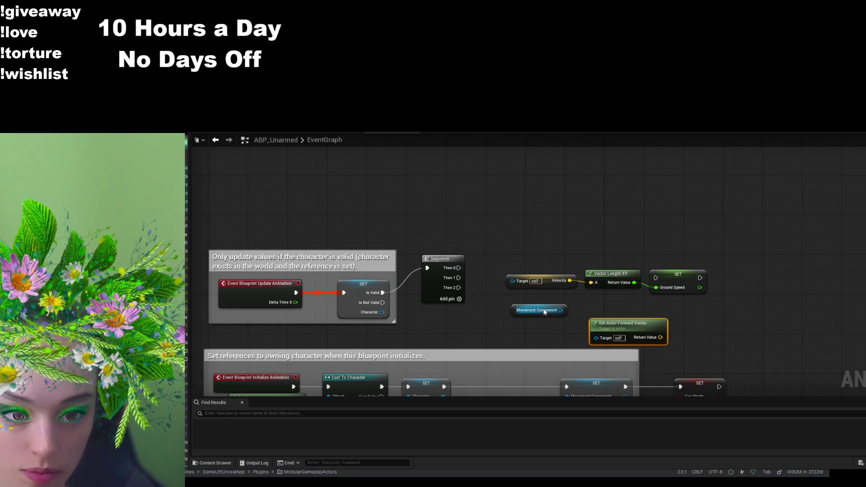
{"action": "left_click_drag", "start_coordinate": [539, 308], "coordinate": [514, 254]}
{"action": "left_click_drag", "start_coordinate": [459, 268], "coordinate": [487, 255]}
{"action": "mouse_move", "coordinate": [488, 343]}
{"action": "left_mouse_down"}
{"action": "mouse_move", "coordinate": [495, 377]}
{"action": "mouse_move", "coordinate": [486, 296]}
{"action": "mouse_move", "coordinate": [510, 344]}
{"action": "left_mouse_up"}
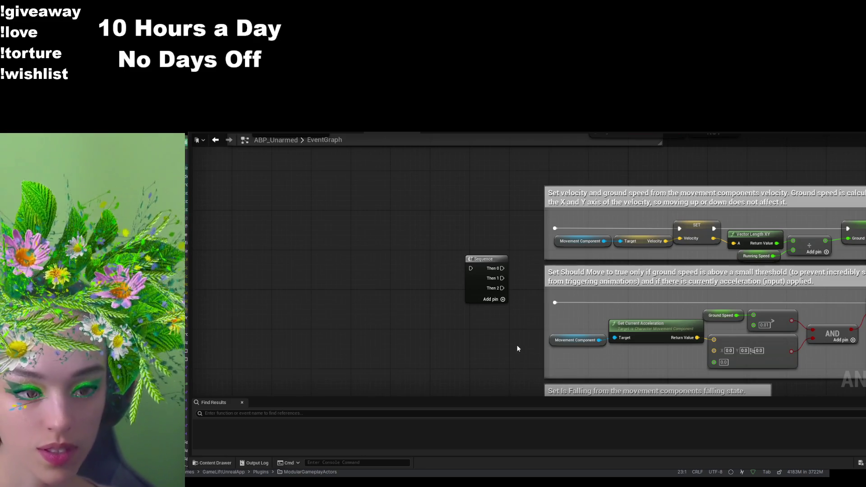
- Wire the Sequence's Then 0 output to the velocity group's execution input
{"action": "scroll", "coordinate": [517, 347], "scroll_direction": "down", "scroll_amount": 3}
{"action": "scroll", "coordinate": [517, 347], "scroll_direction": "up", "scroll_amount": 4}
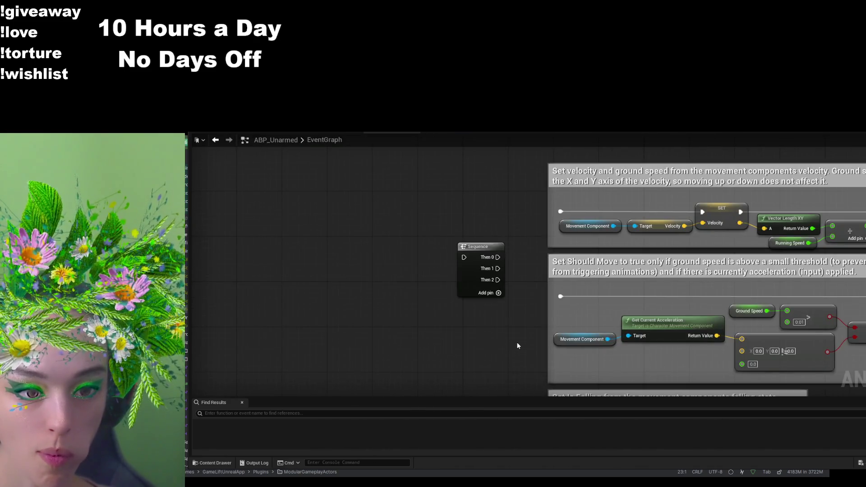
{"action": "mouse_move", "coordinate": [498, 257]}
{"action": "left_mouse_down"}
{"action": "mouse_move", "coordinate": [543, 200]}
{"action": "mouse_move", "coordinate": [560, 210]}
{"action": "left_mouse_up"}
{"action": "left_click_drag", "start_coordinate": [498, 257], "coordinate": [564, 225]}
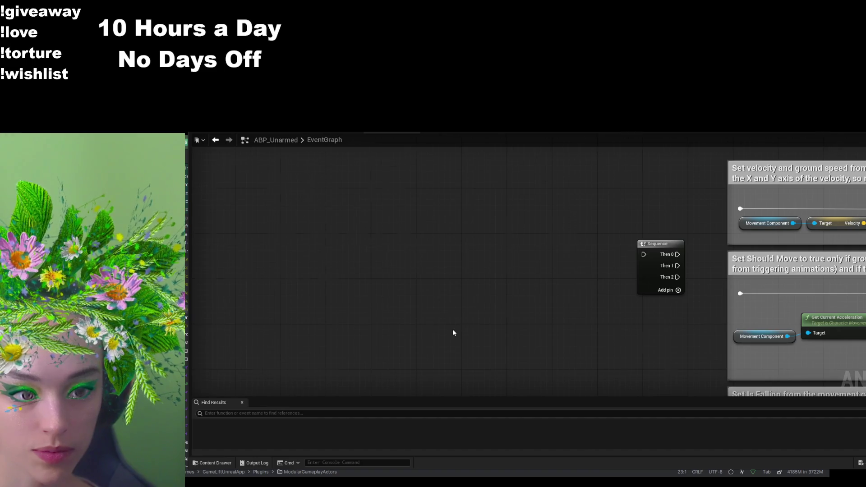
{"action": "scroll", "coordinate": [452, 329], "scroll_direction": "down", "scroll_amount": 2}
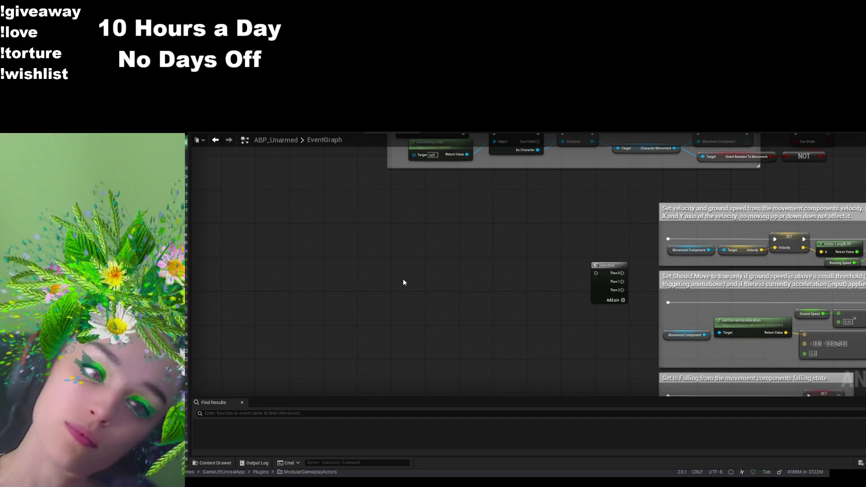
{"action": "scroll", "coordinate": [458, 257], "scroll_direction": "down", "scroll_amount": 5}
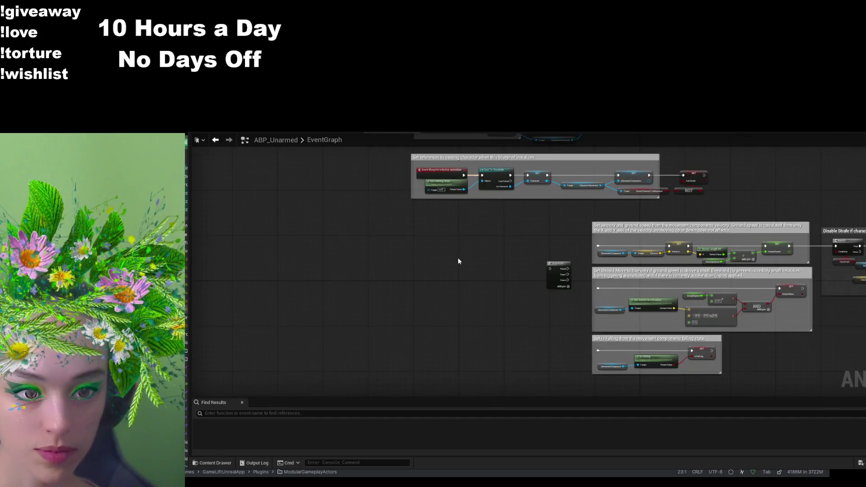
{"action": "left_click_drag", "start_coordinate": [463, 239], "coordinate": [449, 277]}
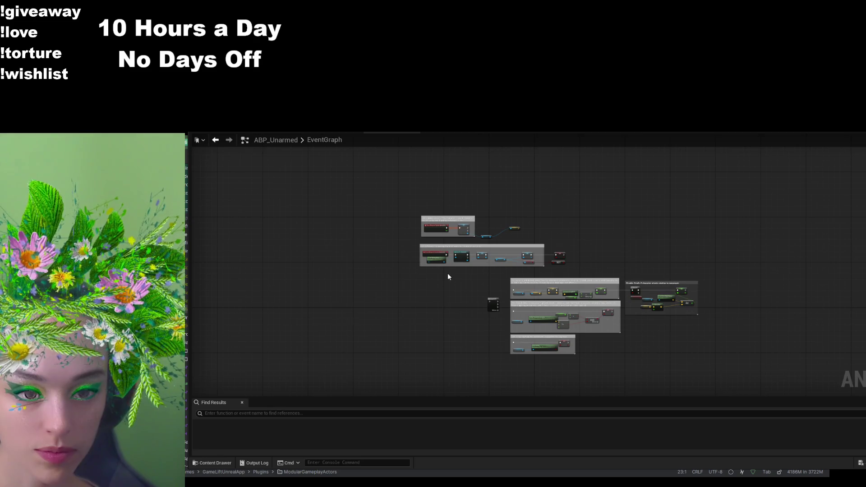
- Undo the leftover node and wire, and finish linking the Should Move and Is Falling groups
{"action": "key", "text": "ctrl+z"}
{"action": "key", "text": "ctrl+z"}
{"action": "key", "text": "ctrl+z"}
{"action": "key", "text": "ctrl+z"}
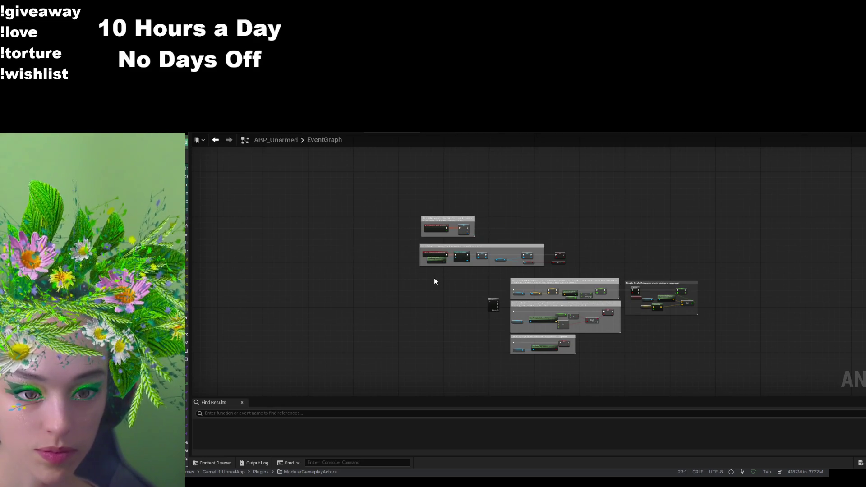
{"action": "key", "text": "ctrl+z"}
{"action": "key", "text": "ctrl+z"}
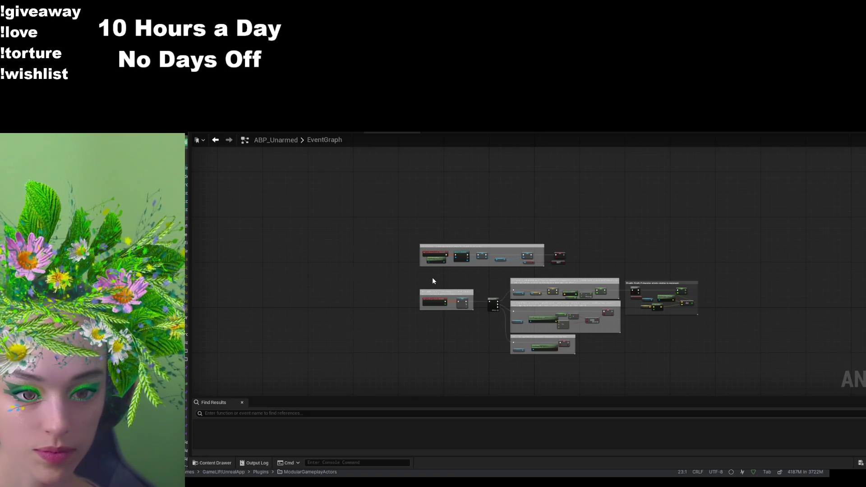
{"action": "scroll", "coordinate": [472, 321], "scroll_direction": "up", "scroll_amount": 5}
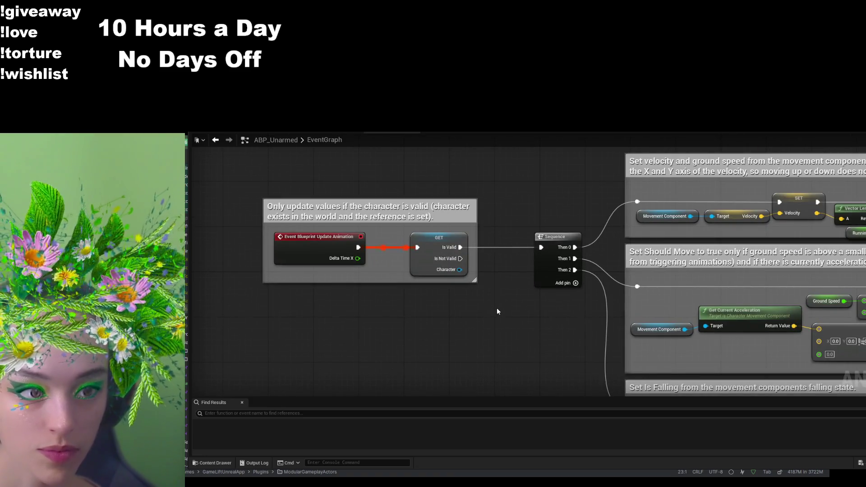
{"action": "scroll", "coordinate": [380, 325], "scroll_direction": "down", "scroll_amount": 1}
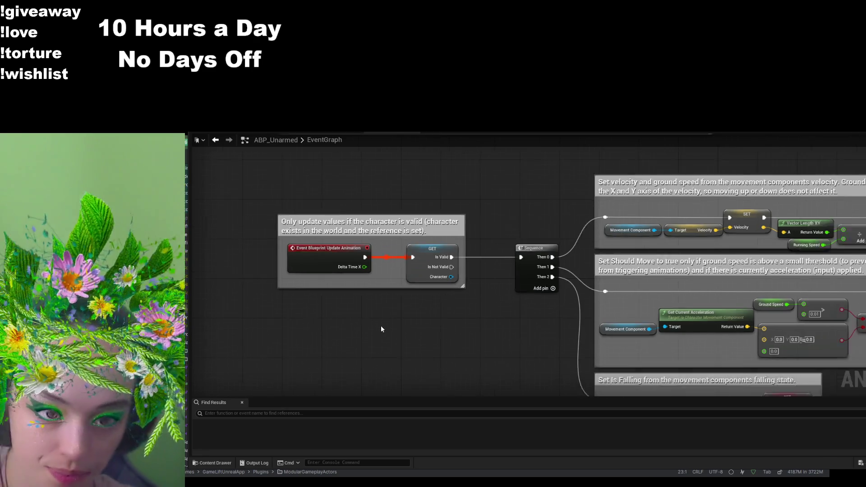
{"action": "scroll", "coordinate": [381, 328], "scroll_direction": "down", "scroll_amount": 1}
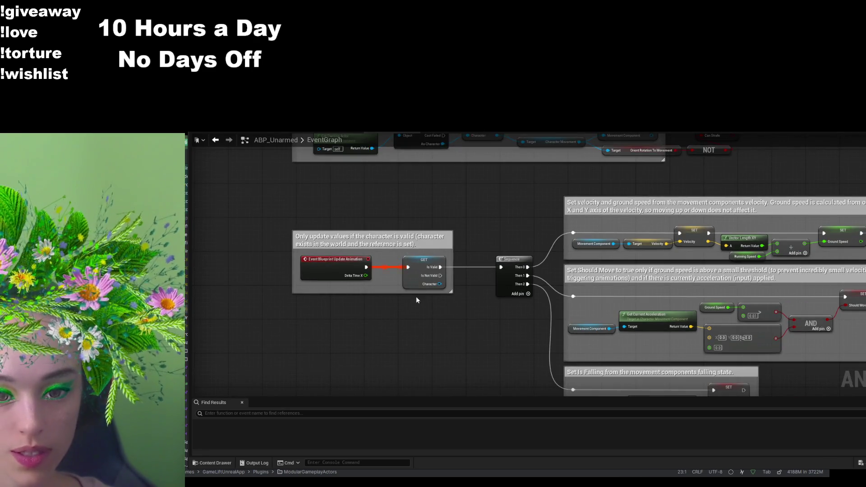
{"action": "mouse_move", "coordinate": [371, 263]}
{"action": "left_mouse_down"}
{"action": "mouse_move", "coordinate": [386, 188]}
{"action": "mouse_move", "coordinate": [428, 180]}
{"action": "mouse_move", "coordinate": [437, 208]}
{"action": "left_mouse_up"}
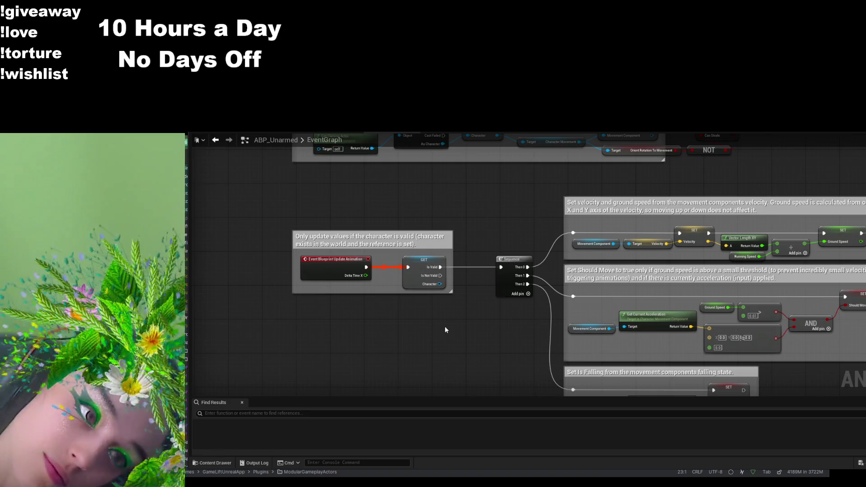
{"action": "scroll", "coordinate": [465, 320], "scroll_direction": "down", "scroll_amount": 5}
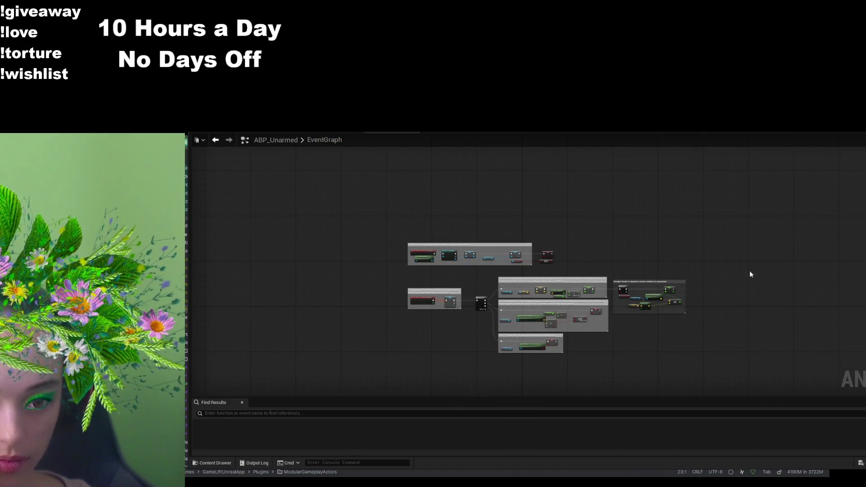
- Select, copy and paste a duplicate of the whole node group, then deselect it
{"action": "left_click_drag", "start_coordinate": [730, 273], "coordinate": [389, 384]}
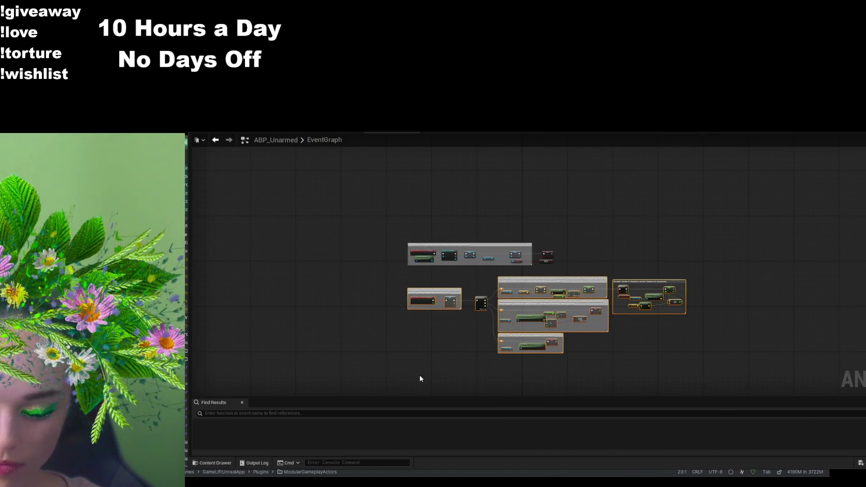
{"action": "mouse_move", "coordinate": [463, 289]}
{"action": "left_mouse_down"}
{"action": "mouse_move", "coordinate": [430, 323]}
{"action": "mouse_move", "coordinate": [584, 279]}
{"action": "left_mouse_up"}
{"action": "key", "text": "ctrl+c"}
{"action": "key", "text": "ctrl+v"}
{"action": "left_click", "coordinate": [500, 264]}
{"action": "scroll", "coordinate": [428, 312], "scroll_direction": "up", "scroll_amount": 5}
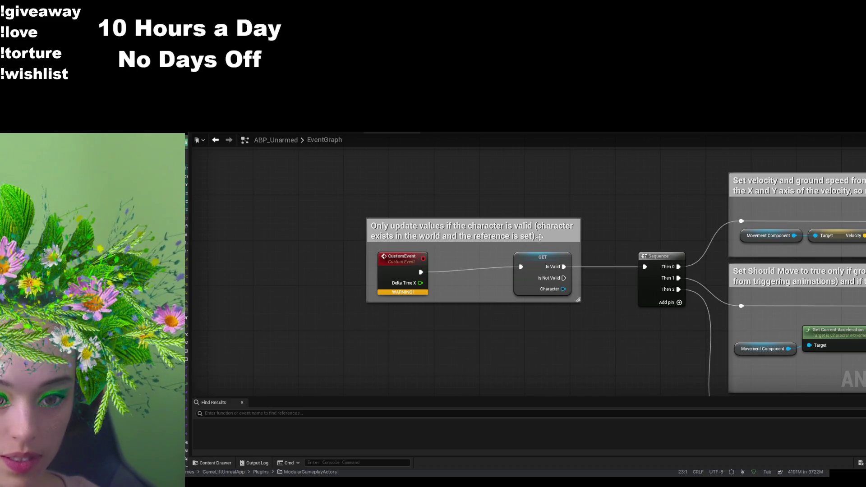
- Check the GET validity and CustomEvent nodes, then pan to the velocity and Should Move sections
{"action": "left_click", "coordinate": [541, 265]}
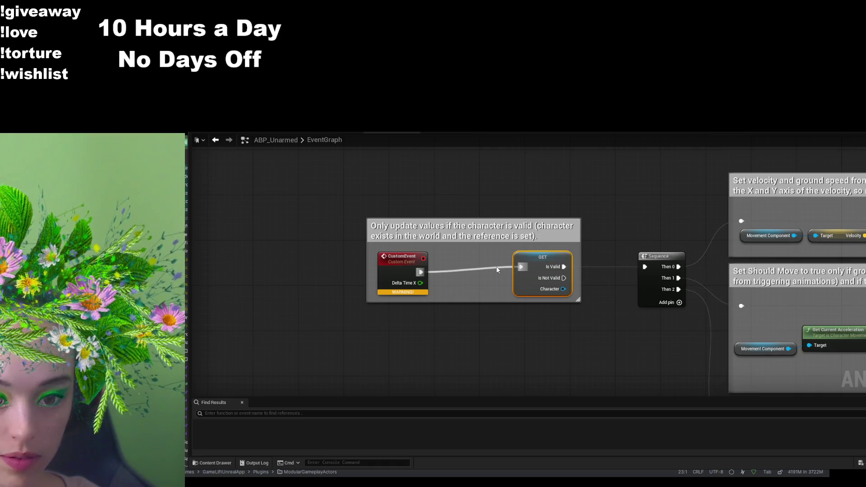
{"action": "left_click", "coordinate": [420, 273]}
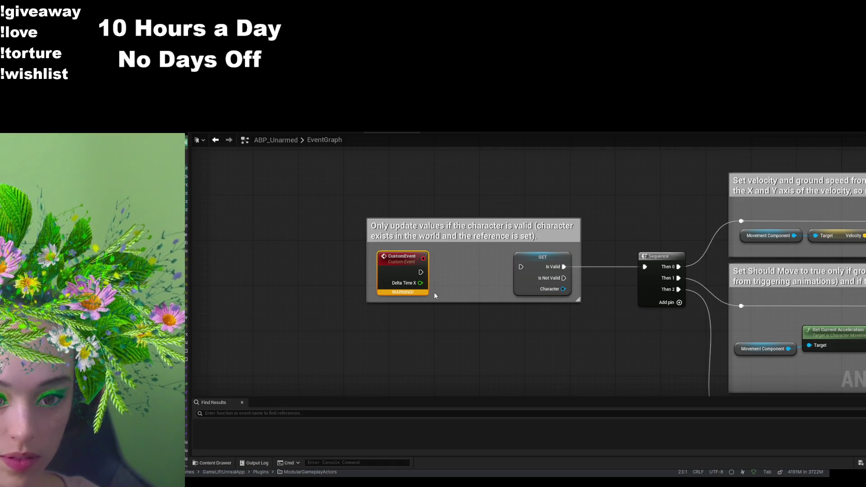
{"action": "left_click", "coordinate": [566, 358]}
{"action": "scroll", "coordinate": [546, 329], "scroll_direction": "down", "scroll_amount": 2}
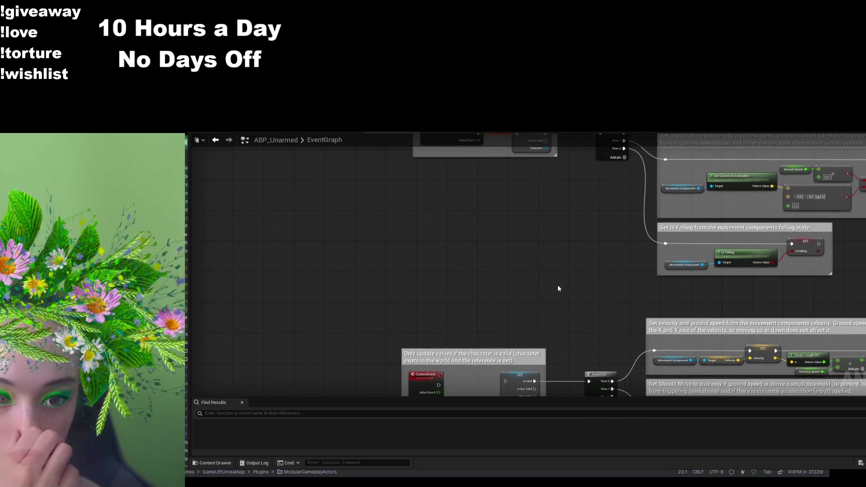
{"action": "scroll", "coordinate": [489, 265], "scroll_direction": "up", "scroll_amount": 3}
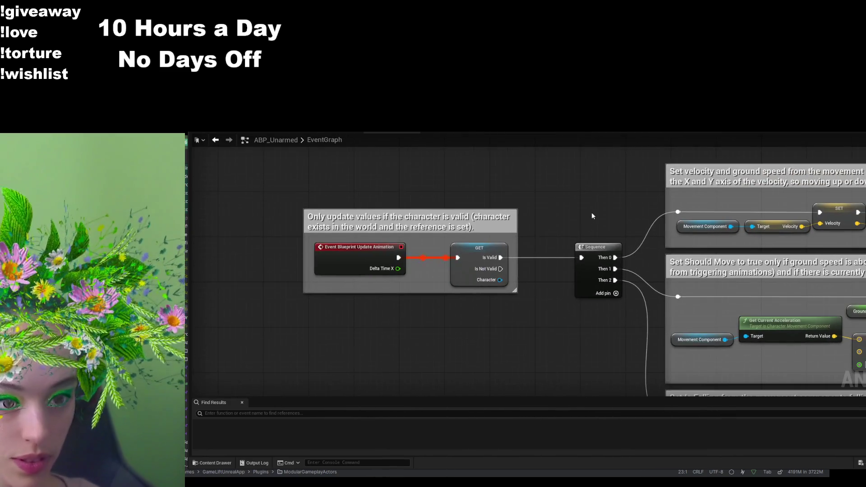
{"action": "left_click_drag", "start_coordinate": [592, 212], "coordinate": [451, 244]}
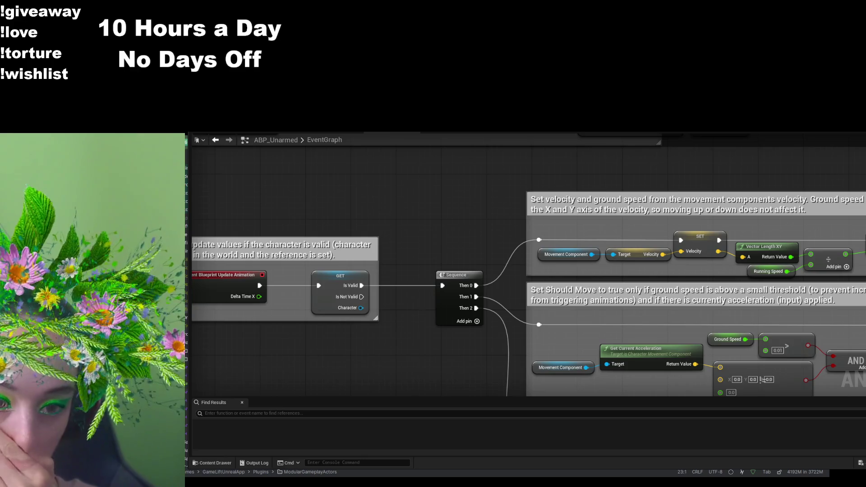
- Delete the Running Speed getter and divide node, wiring Vector Length XY straight into SET Ground Speed
{"action": "left_click_drag", "start_coordinate": [764, 169], "coordinate": [645, 192]}
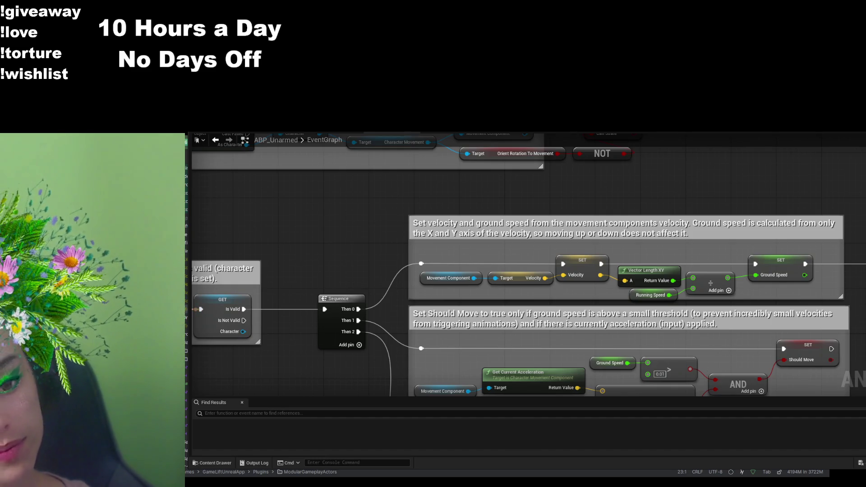
{"action": "left_click", "coordinate": [651, 275]}
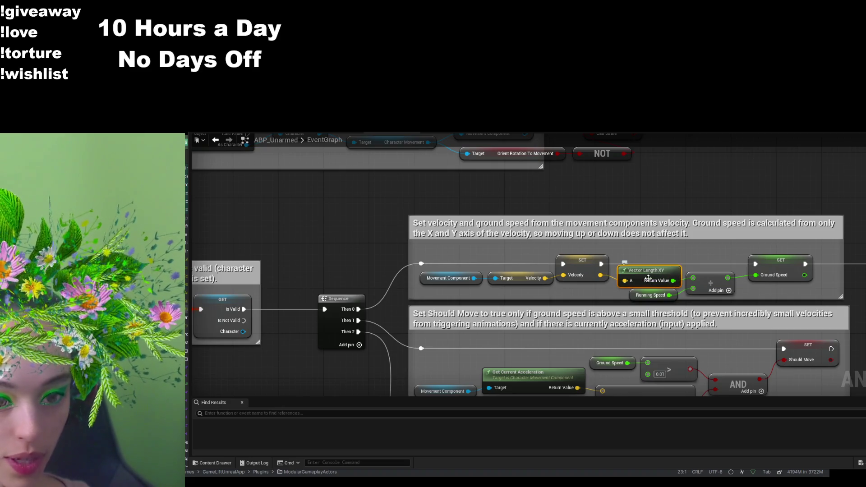
{"action": "left_click_drag", "start_coordinate": [746, 212], "coordinate": [670, 231]}
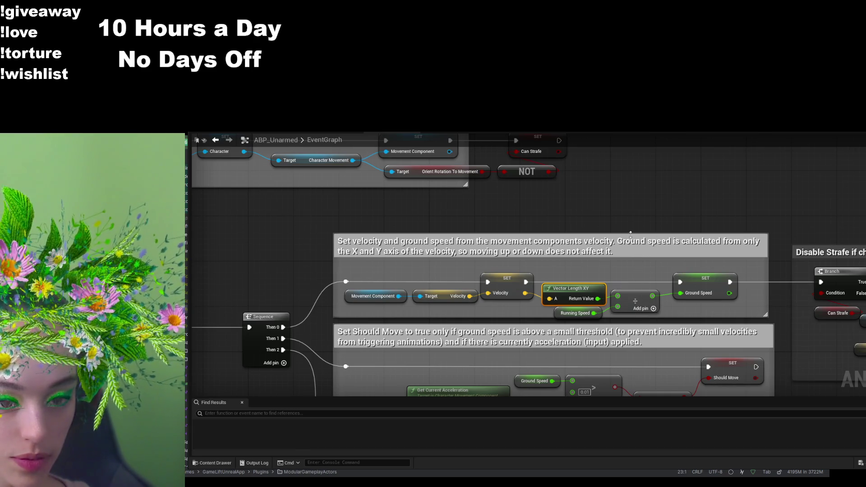
{"action": "left_click", "coordinate": [581, 316]}
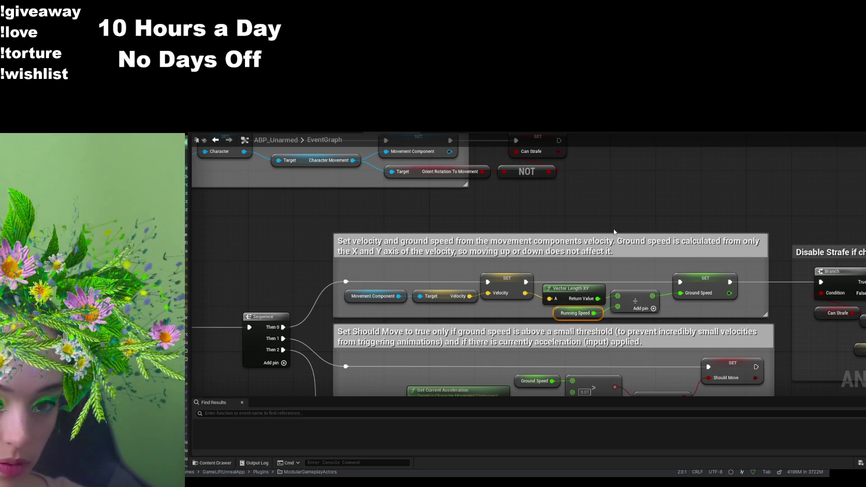
{"action": "key", "text": "Delete"}
{"action": "left_click", "coordinate": [640, 298]}
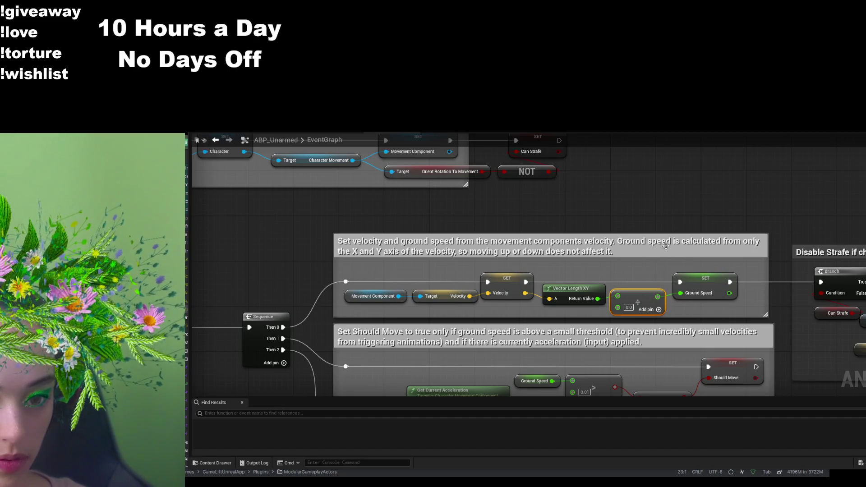
{"action": "key", "text": "Delete"}
{"action": "left_click_drag", "start_coordinate": [637, 299], "coordinate": [680, 293]}
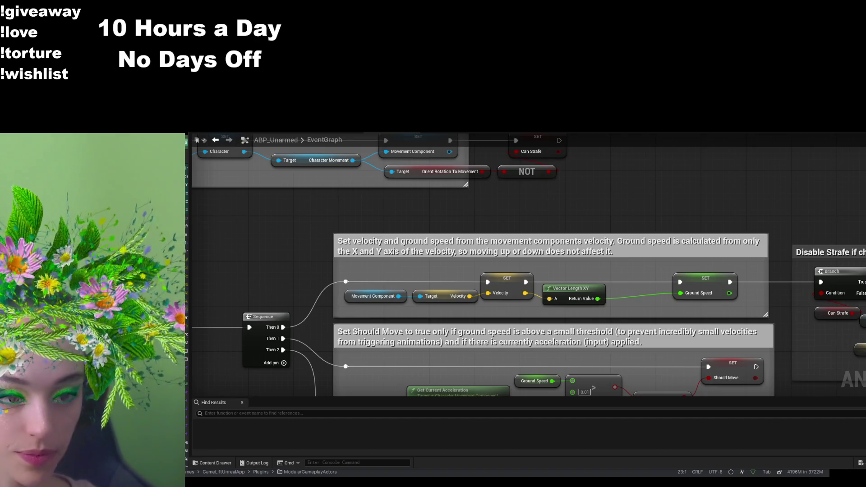
- Delete the Disable Strafe comment section and all its nodes
{"action": "left_click_drag", "start_coordinate": [797, 215], "coordinate": [552, 183]}
{"action": "mouse_move", "coordinate": [860, 197]}
{"action": "left_mouse_down"}
{"action": "mouse_move", "coordinate": [785, 268]}
{"action": "mouse_move", "coordinate": [543, 366]}
{"action": "left_mouse_up"}
{"action": "key", "text": "Delete"}
{"action": "left_click_drag", "start_coordinate": [544, 310], "coordinate": [786, 258]}
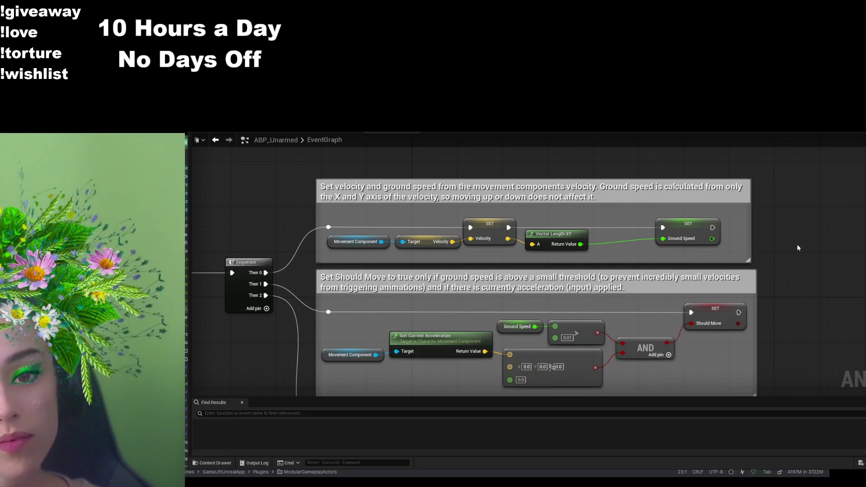
{"action": "left_click_drag", "start_coordinate": [800, 248], "coordinate": [863, 239]}
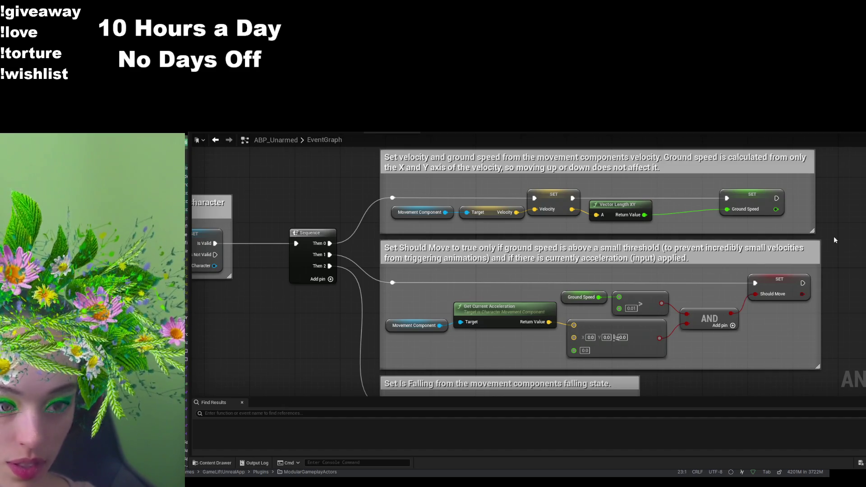
{"action": "scroll", "coordinate": [836, 231], "scroll_direction": "down", "scroll_amount": 2}
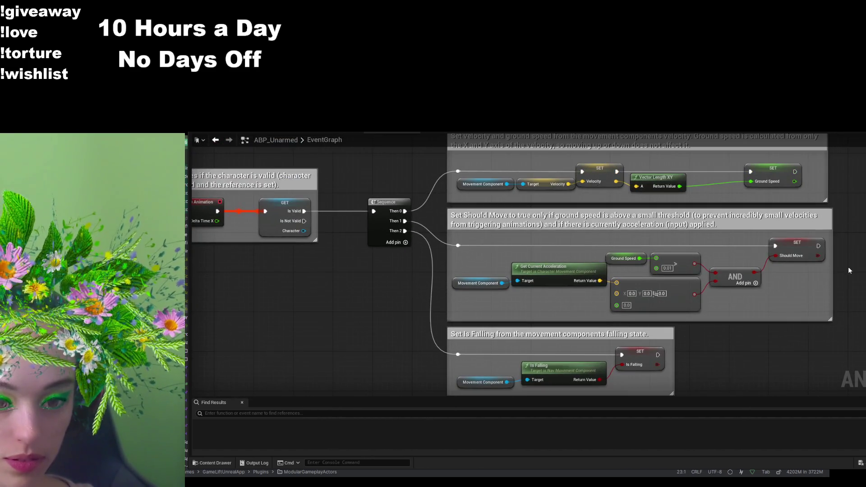
{"action": "scroll", "coordinate": [861, 248], "scroll_direction": "up", "scroll_amount": 1}
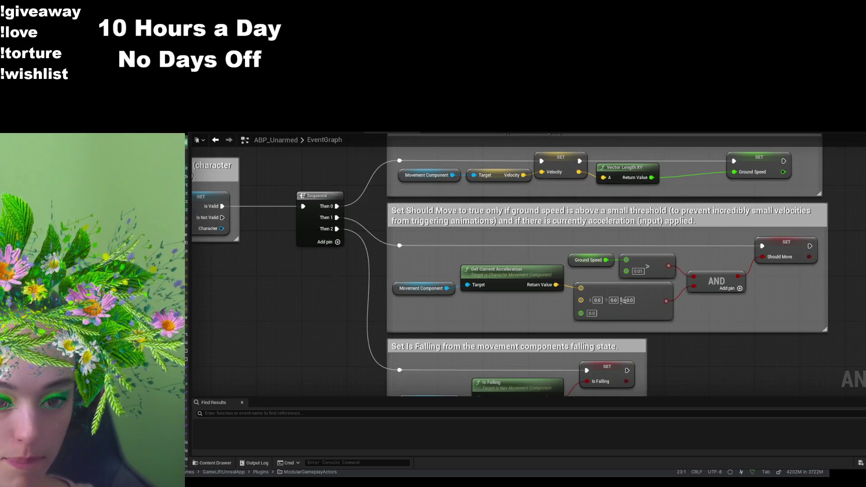
{"action": "left_click_drag", "start_coordinate": [865, 227], "coordinate": [857, 260]}
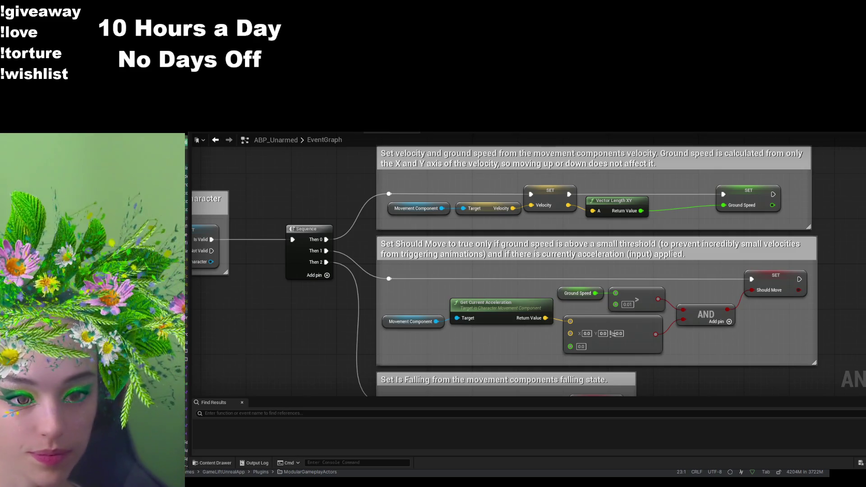
{"action": "left_click", "coordinate": [519, 306]}
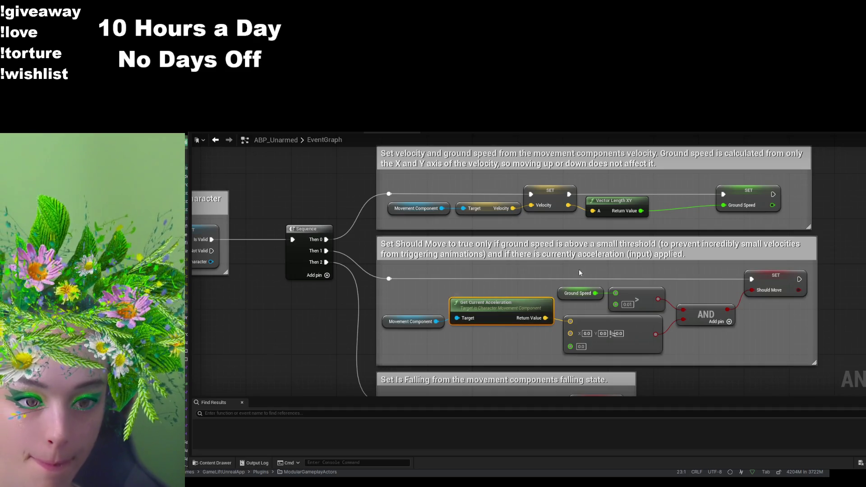
- Delete the Get Current Acceleration, > and != comparison nodes and the Ground Speed getter
{"action": "key", "text": "Delete"}
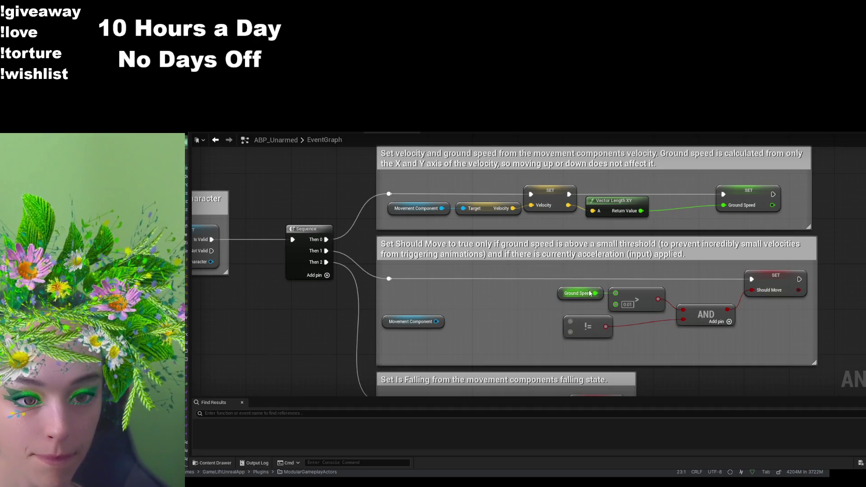
{"action": "left_click", "coordinate": [642, 298]}
{"action": "key", "text": "Delete"}
{"action": "left_click", "coordinate": [586, 326]}
{"action": "key", "text": "Delete"}
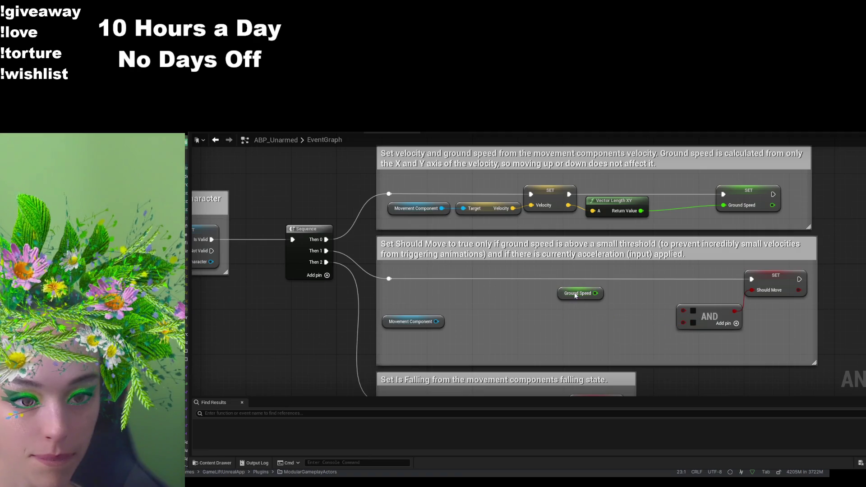
{"action": "left_click", "coordinate": [577, 293]}
{"action": "key", "text": "Delete"}
- Delete the AND and SET Should Move nodes, then add Get Actor Forward Vector from Movement Component
{"action": "left_click", "coordinate": [711, 315]}
{"action": "key", "text": "Delete"}
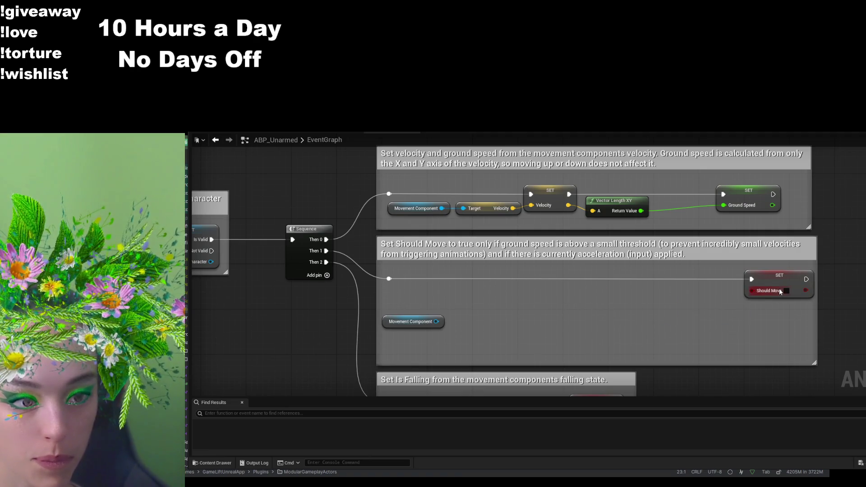
{"action": "left_click", "coordinate": [777, 285]}
{"action": "key", "text": "Delete"}
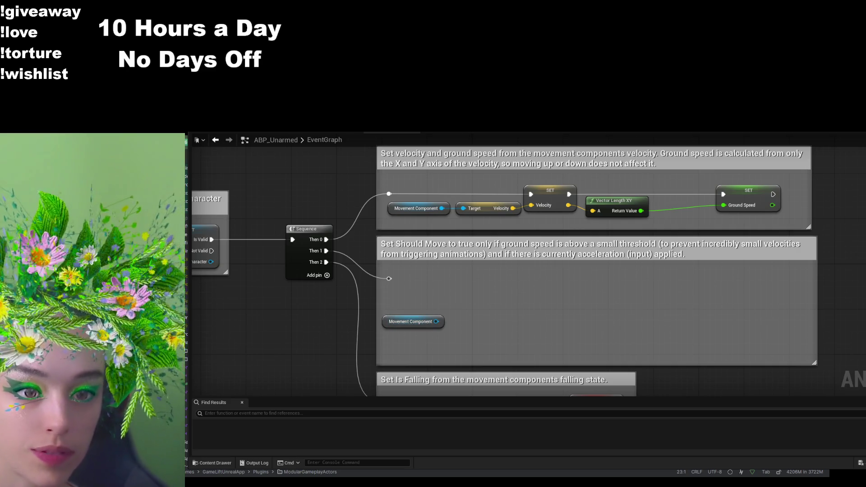
{"action": "left_click_drag", "start_coordinate": [436, 322], "coordinate": [477, 299]}
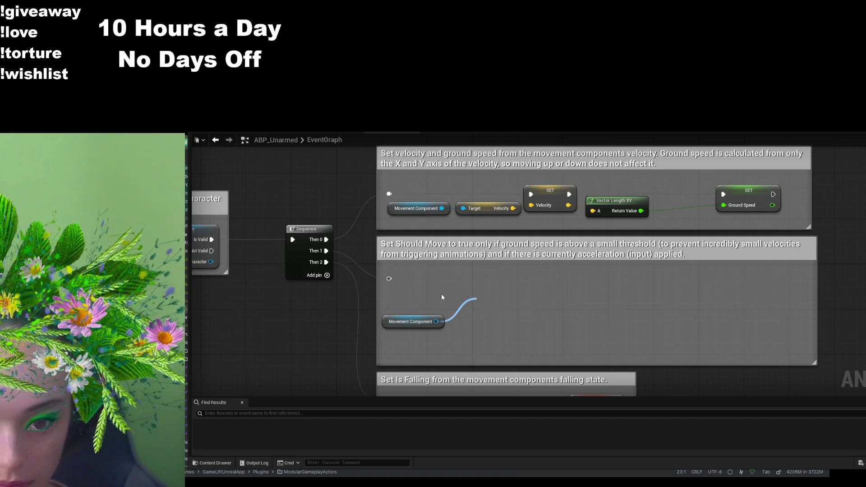
{"action": "left_click", "coordinate": [505, 360]}
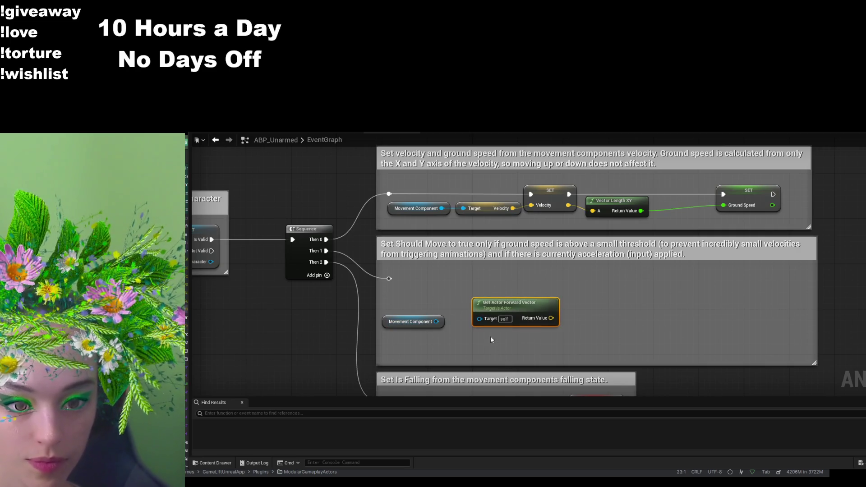
- Add a Get Actor Right Vector node from Movement Component, placed right of Get Actor Forward Vector
{"action": "left_click_drag", "start_coordinate": [517, 307], "coordinate": [518, 318]}
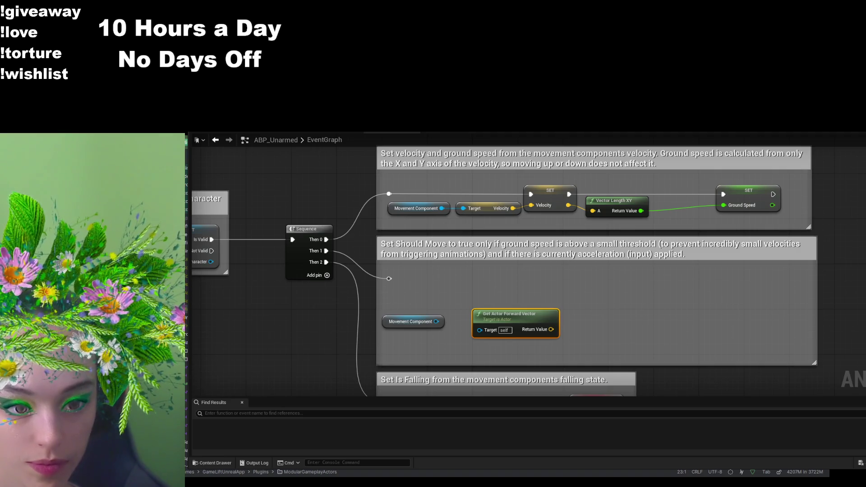
{"action": "mouse_move", "coordinate": [436, 321]}
{"action": "left_mouse_down"}
{"action": "mouse_move", "coordinate": [479, 276]}
{"action": "mouse_move", "coordinate": [500, 287]}
{"action": "left_mouse_up"}
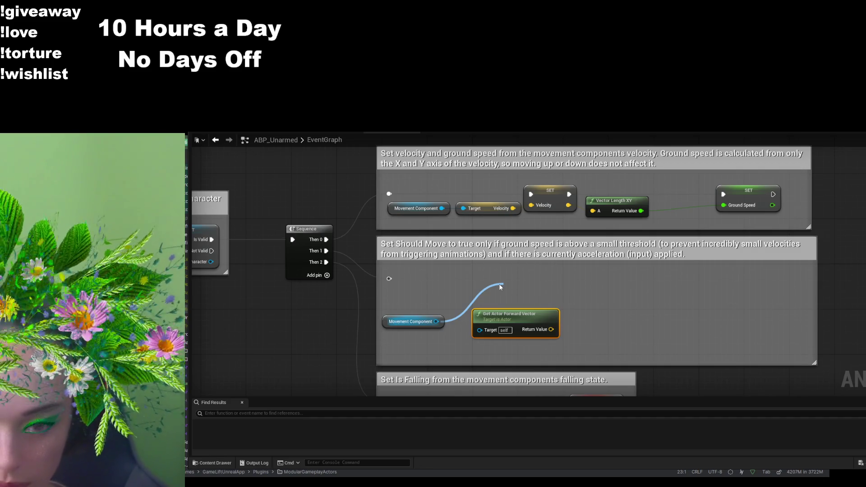
{"action": "key", "text": "ctrl+v"}
{"action": "mouse_move", "coordinate": [500, 286]}
{"action": "left_mouse_down"}
{"action": "mouse_move", "coordinate": [602, 306]}
{"action": "mouse_move", "coordinate": [620, 322]}
{"action": "left_mouse_up"}
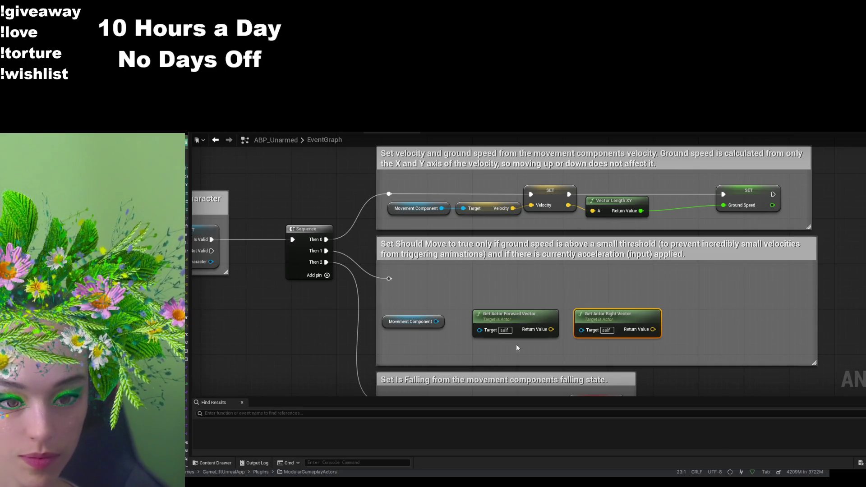
{"action": "left_click_drag", "start_coordinate": [389, 278], "coordinate": [521, 271]}
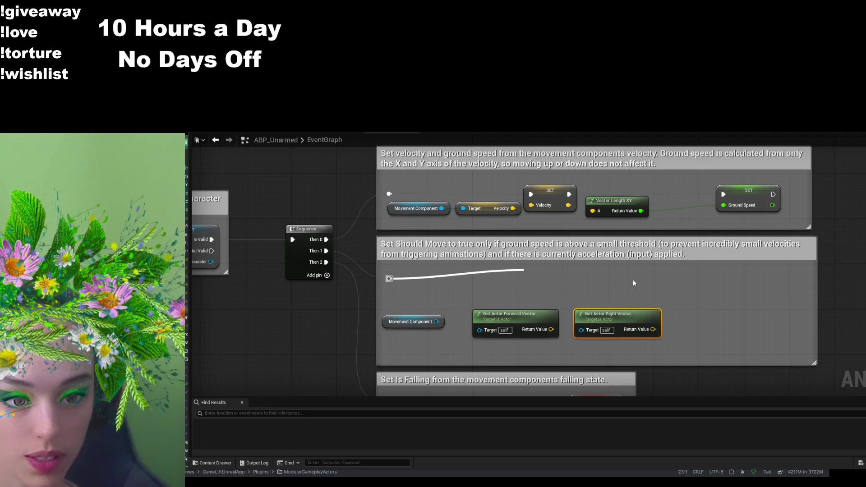
{"action": "left_click", "coordinate": [330, 321]}
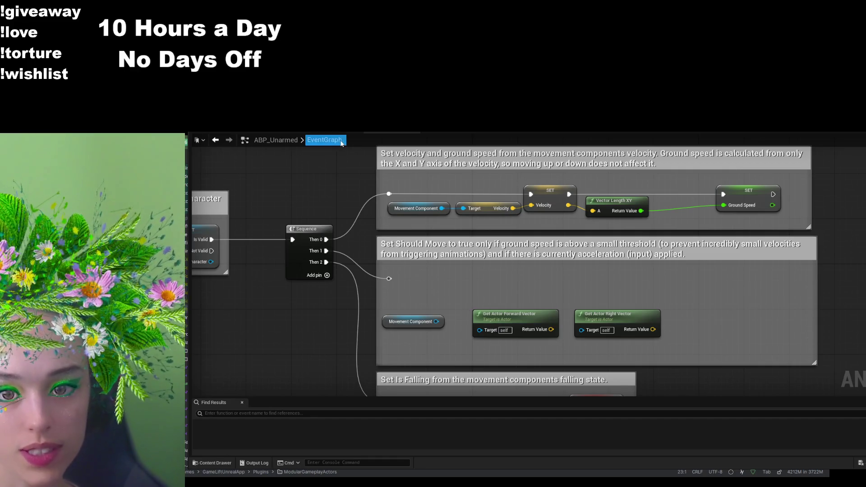
- Inspect the Walk / Run state's BS_Idle_Run blend space axes, then return to the EventGraph
{"action": "left_click", "coordinate": [276, 134]}
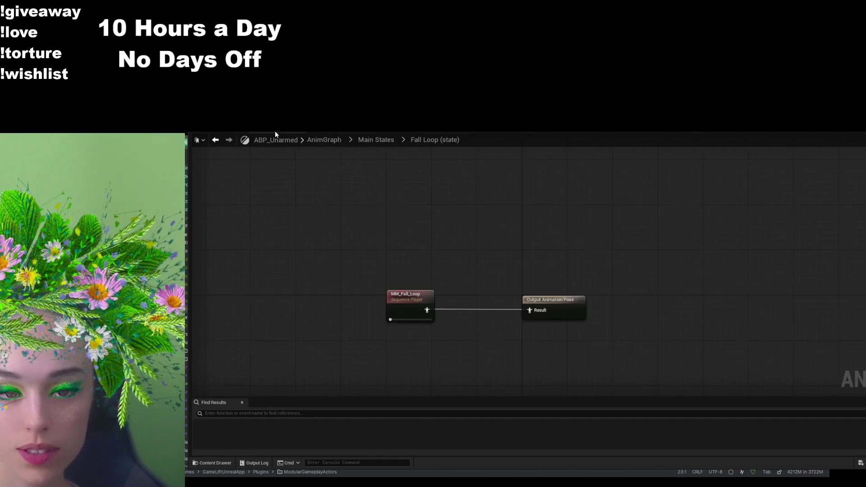
{"action": "left_click", "coordinate": [215, 140]}
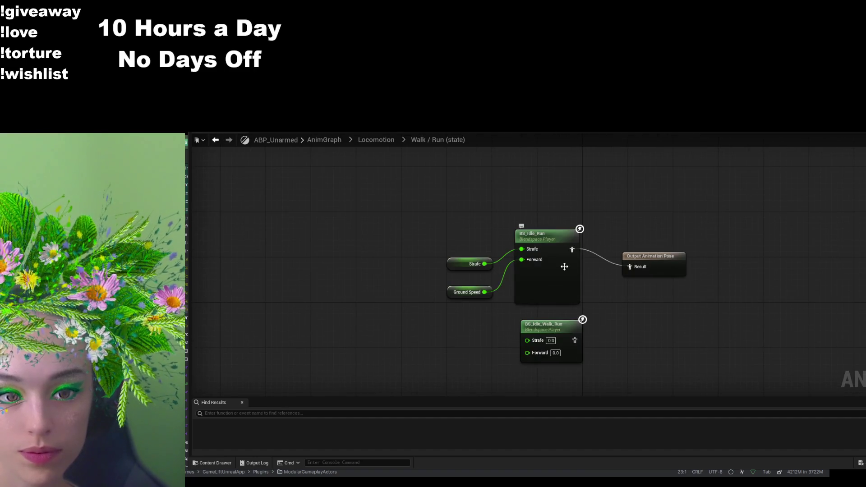
{"action": "double_click", "coordinate": [521, 226]}
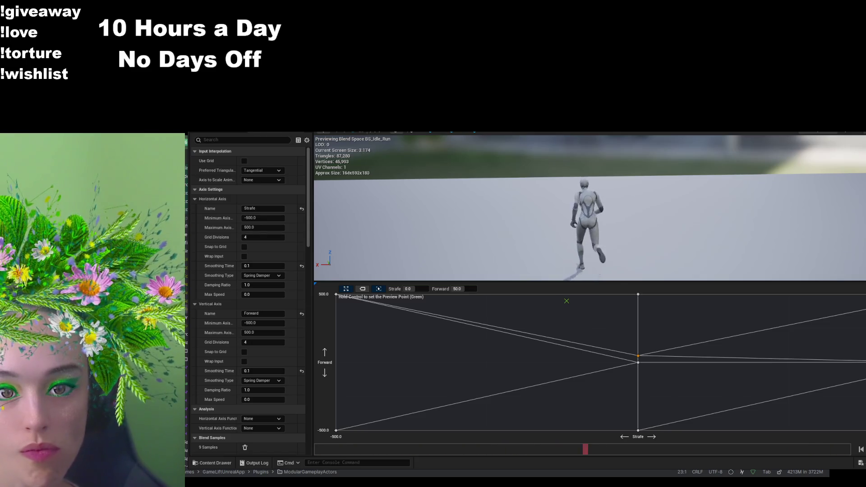
{"action": "left_click", "coordinate": [381, 130]}
{"action": "left_click", "coordinate": [397, 133]}
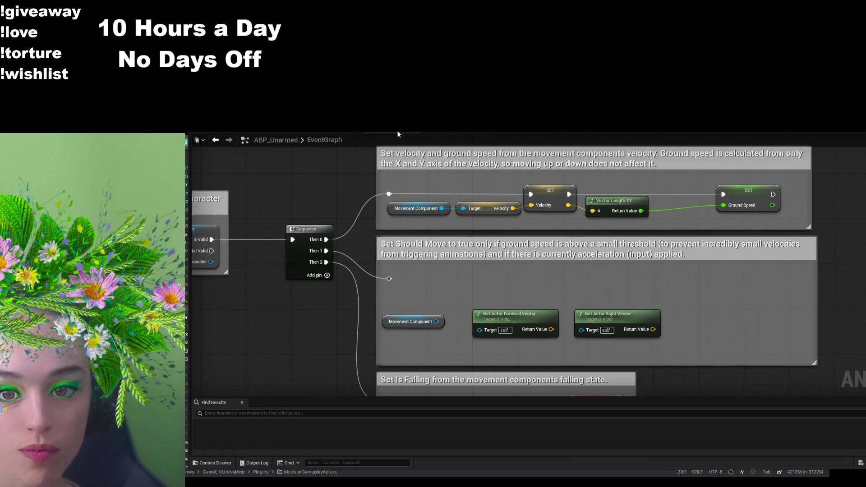
- Reveal the My Blueprint variables panel and add a new variable
{"action": "left_click", "coordinate": [750, 196]}
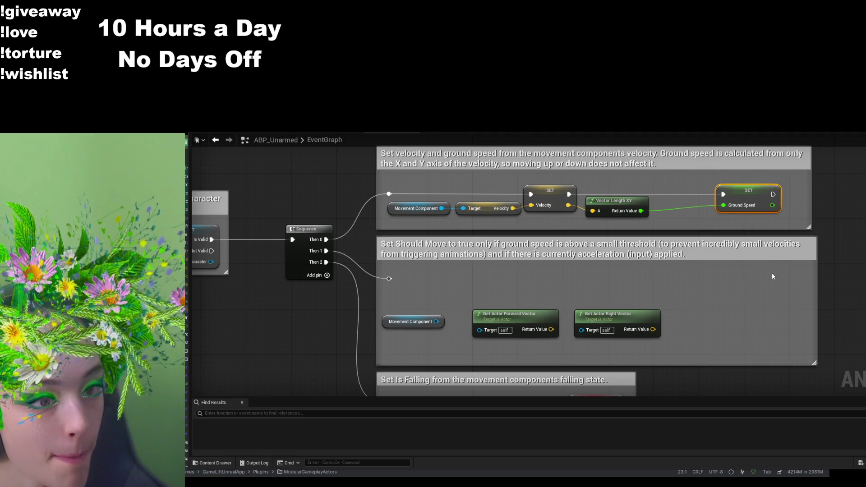
{"action": "left_click", "coordinate": [844, 205]}
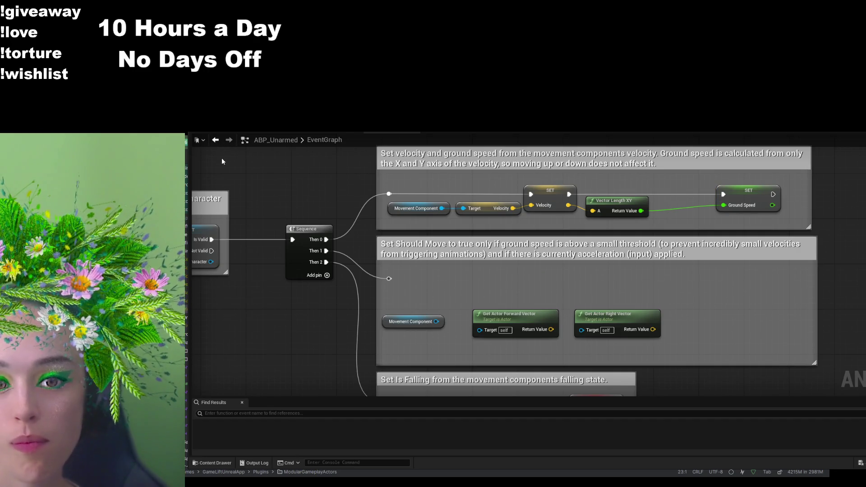
{"action": "left_click_drag", "start_coordinate": [195, 172], "coordinate": [343, 172]}
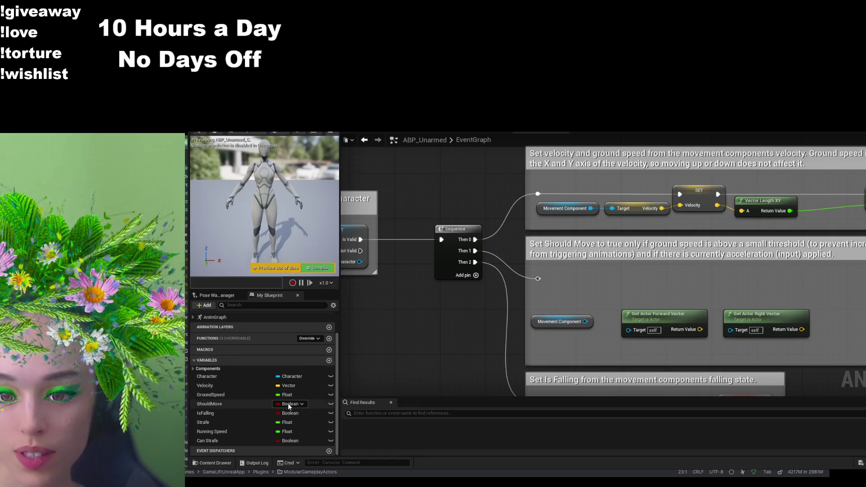
{"action": "left_click", "coordinate": [329, 360]}
- Name the new variable Forward and place a SET Forward node in the Should Move box
{"action": "type", "text": "Forward"}
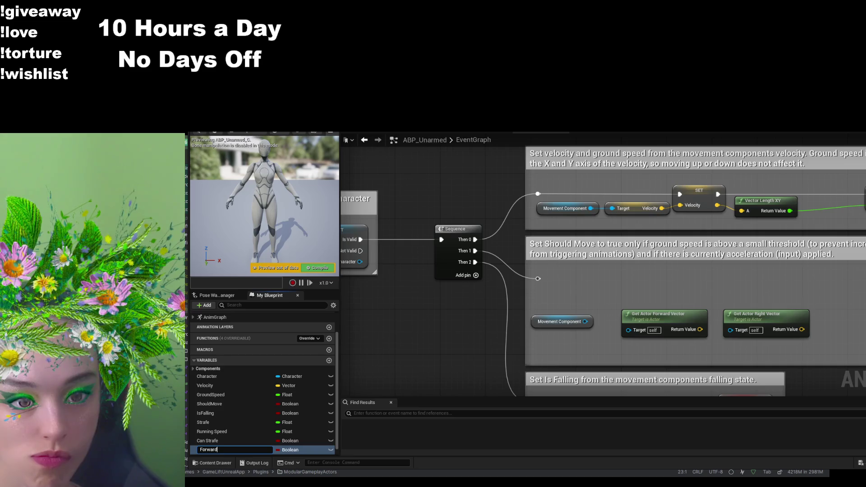
{"action": "key", "text": "Return"}
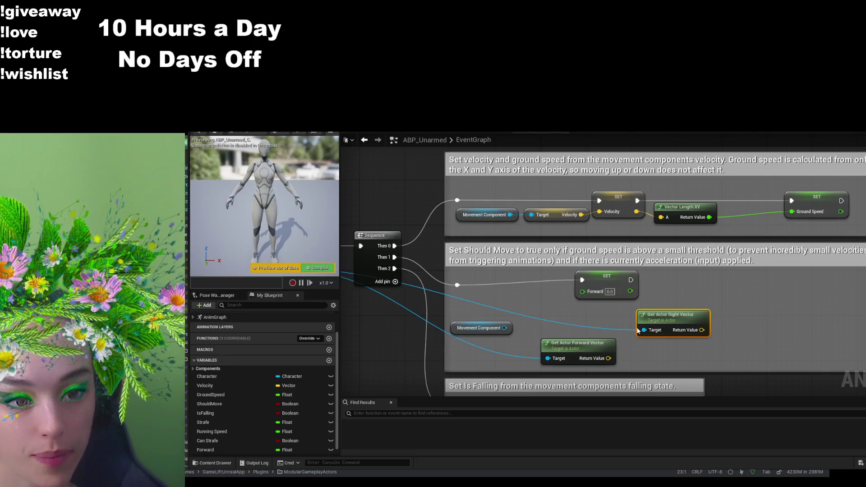
{"action": "left_click_drag", "start_coordinate": [628, 285], "coordinate": [650, 278]}
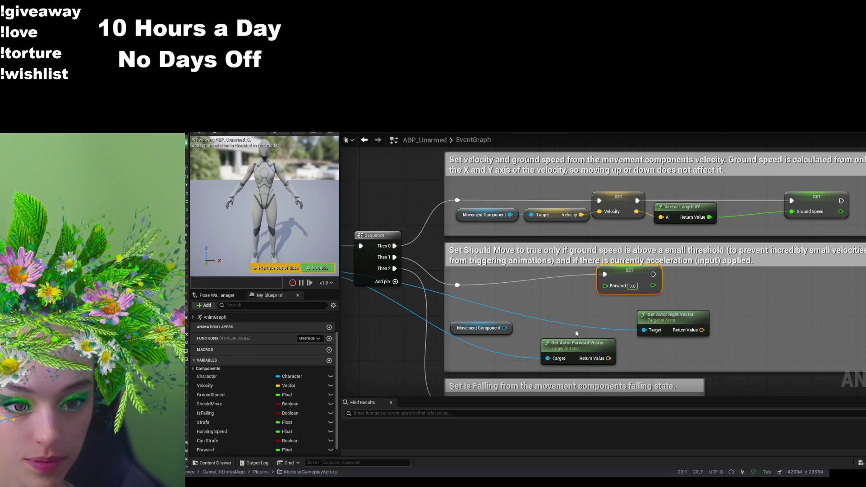
- Add a single Dot Product node, then select the Ground Speed getter feeding Forward in Walk / Run
{"action": "key", "text": "ctrl+v"}
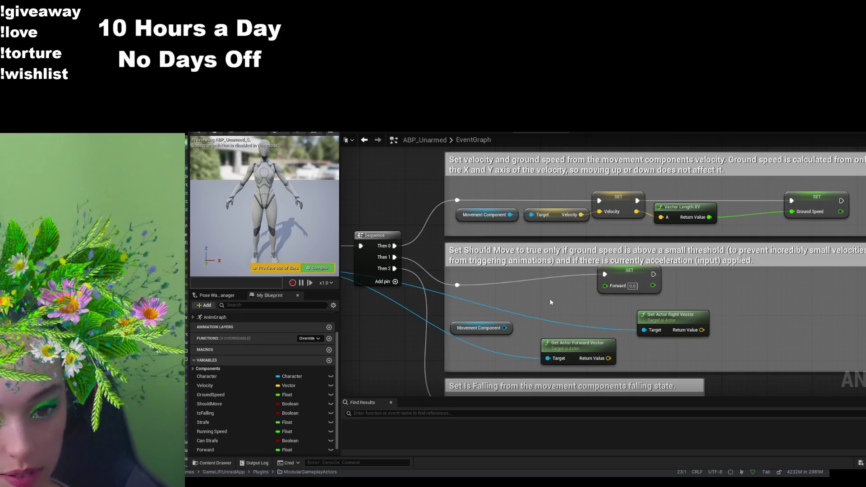
{"action": "key", "text": "ctrl+v"}
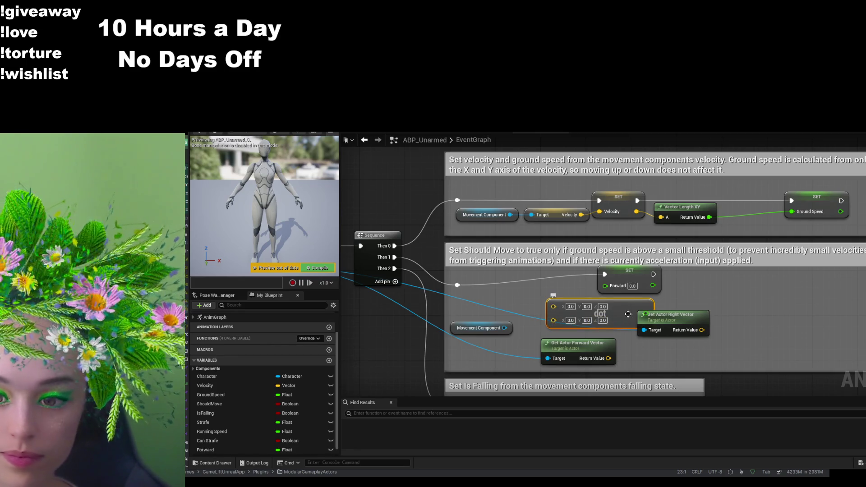
{"action": "key", "text": "Delete"}
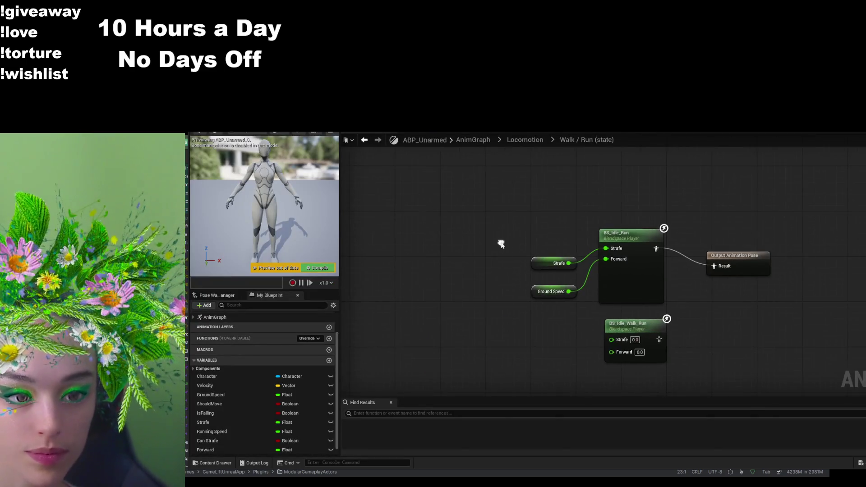
{"action": "left_click", "coordinate": [547, 291]}
- Replace the Ground Speed getter with a Forward getter on BS_Idle_Run's Forward pin, then compile
{"action": "key", "text": "Delete"}
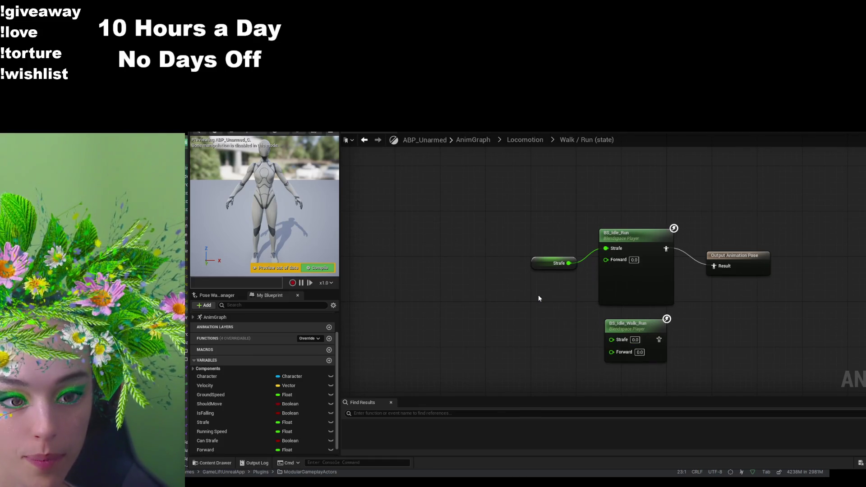
{"action": "left_click", "coordinate": [212, 450]}
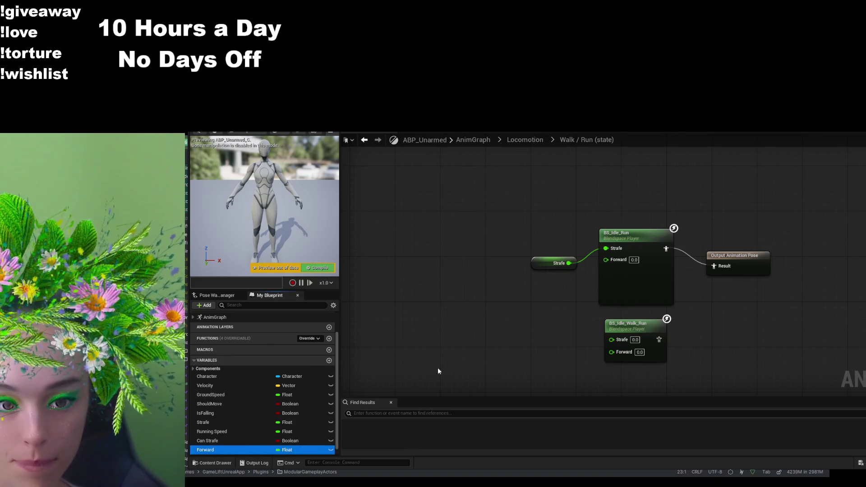
{"action": "mouse_move", "coordinate": [534, 305]}
{"action": "left_mouse_down"}
{"action": "mouse_move", "coordinate": [611, 269]}
{"action": "mouse_move", "coordinate": [605, 259]}
{"action": "left_mouse_up"}
{"action": "left_click", "coordinate": [247, 134]}
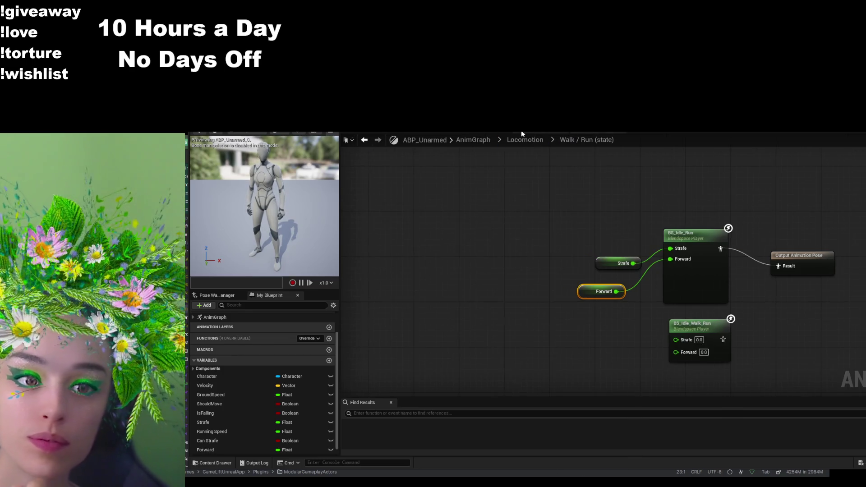
{"action": "left_click", "coordinate": [521, 130]}
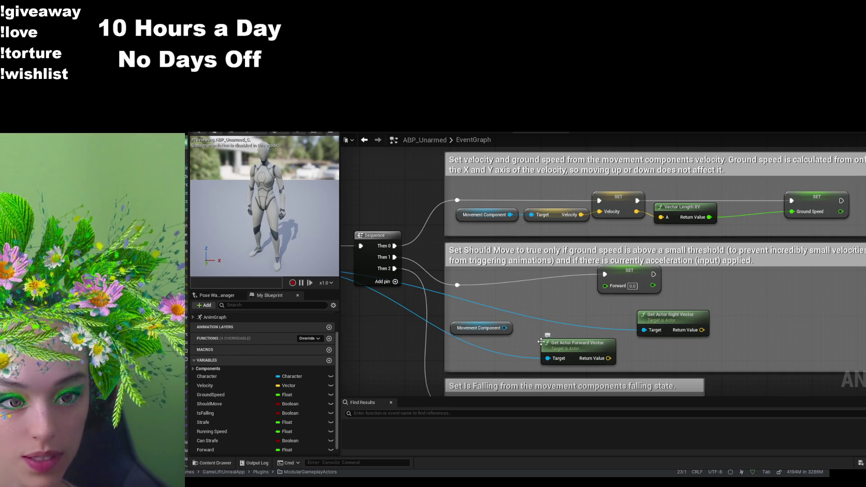
- Add a Get Velocity node wired from Movement Component, plus a Dot Product node
{"action": "mouse_move", "coordinate": [534, 329]}
{"action": "left_mouse_down"}
{"action": "mouse_move", "coordinate": [566, 306]}
{"action": "mouse_move", "coordinate": [541, 321]}
{"action": "left_mouse_up"}
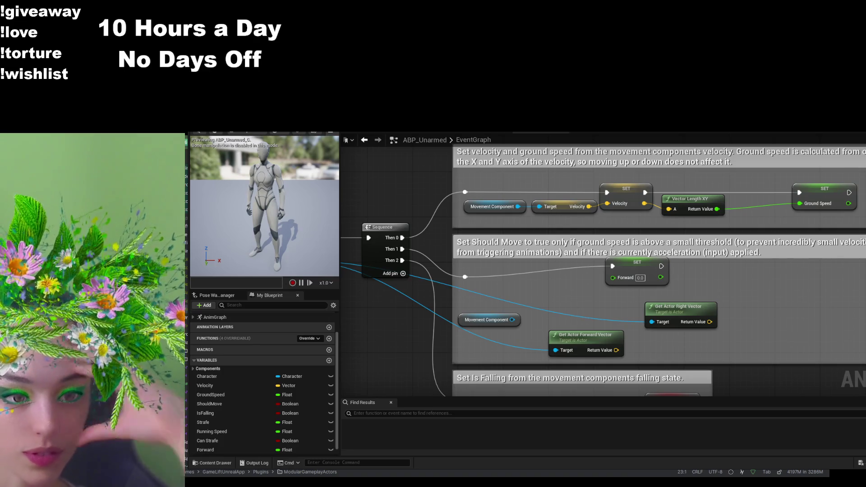
{"action": "mouse_move", "coordinate": [512, 324]}
{"action": "left_mouse_down"}
{"action": "mouse_move", "coordinate": [545, 291]}
{"action": "mouse_move", "coordinate": [514, 282]}
{"action": "mouse_move", "coordinate": [602, 361]}
{"action": "left_mouse_up"}
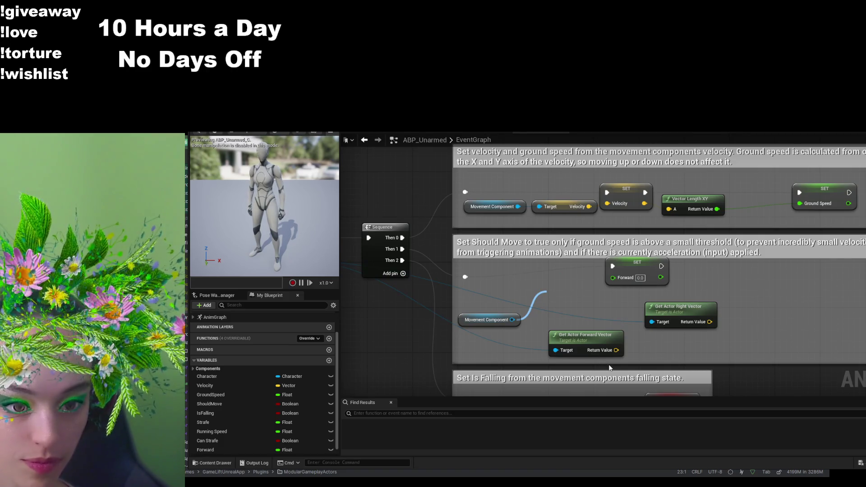
{"action": "left_click", "coordinate": [585, 379]}
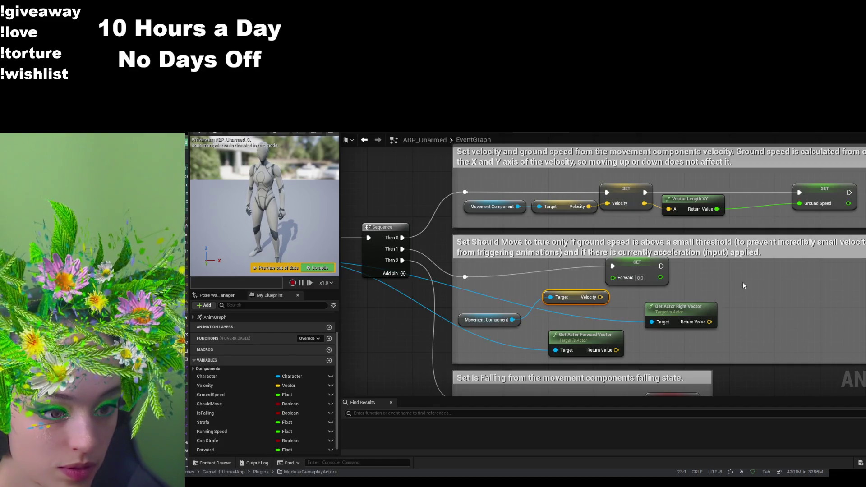
{"action": "key", "text": "ctrl+v"}
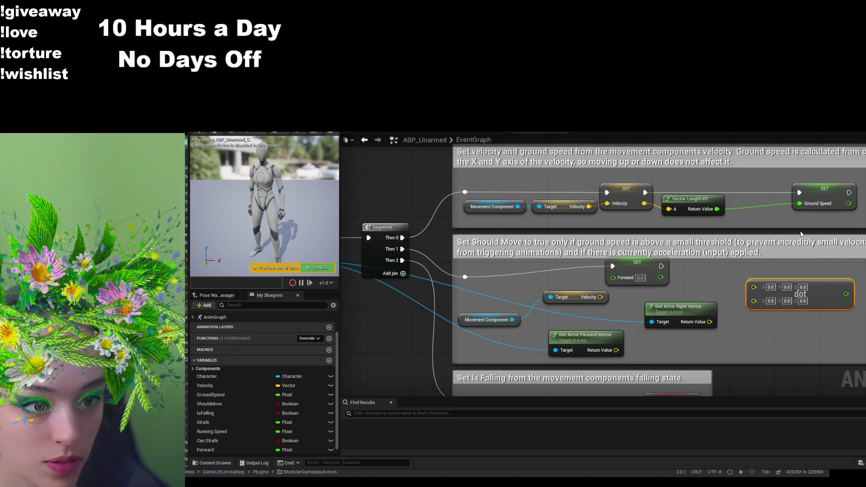
- Dot the Velocity with Get Actor Forward Vector to feed SET Forward
{"action": "key", "text": "ctrl+v"}
{"action": "left_click_drag", "start_coordinate": [817, 334], "coordinate": [800, 329]}
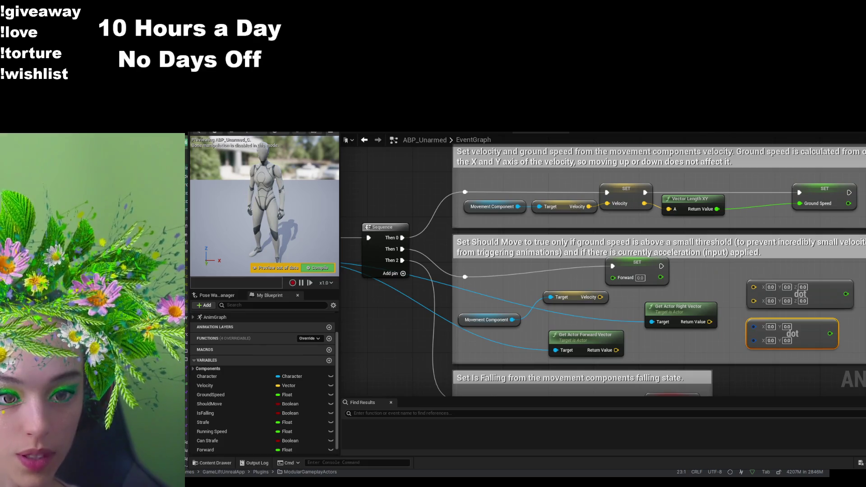
{"action": "key", "text": "Delete"}
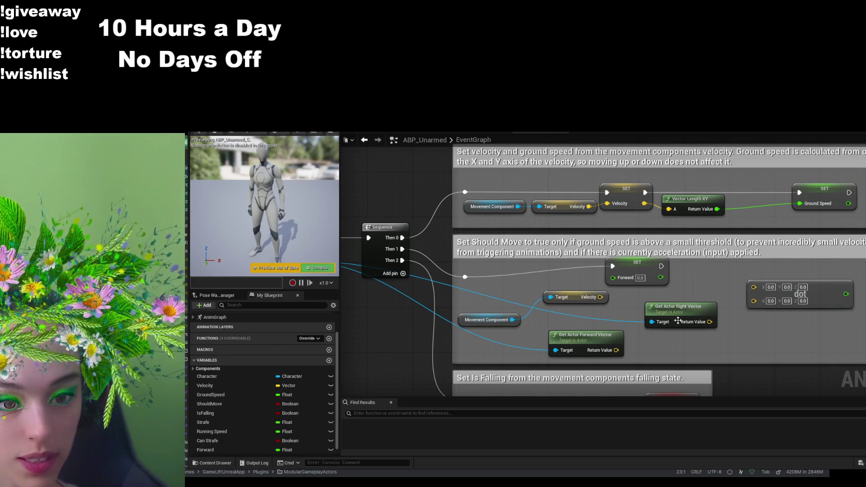
{"action": "left_click_drag", "start_coordinate": [680, 314], "coordinate": [675, 342]}
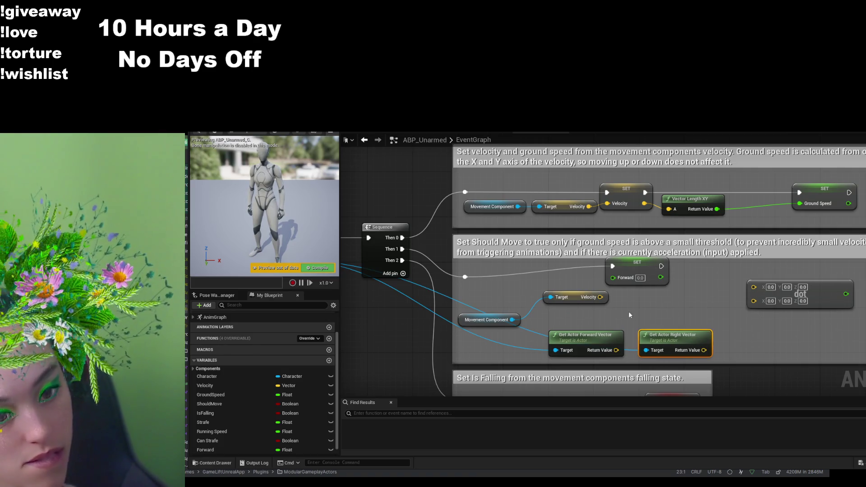
{"action": "left_click_drag", "start_coordinate": [607, 296], "coordinate": [735, 297]}
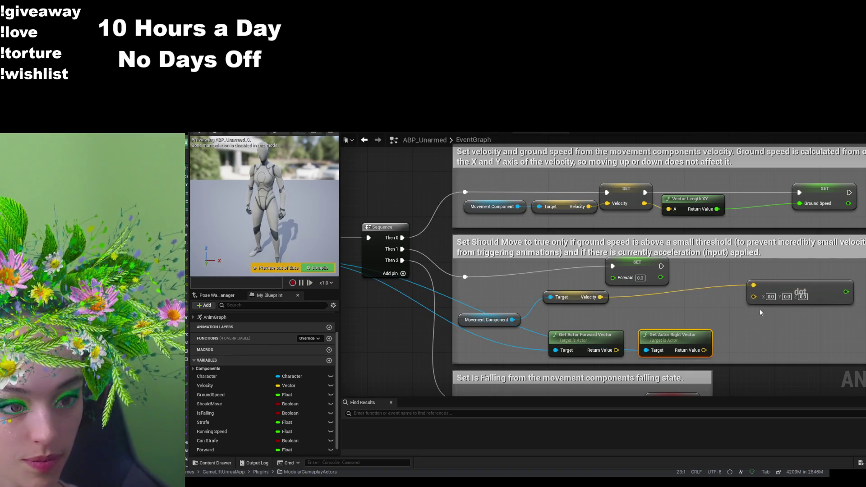
{"action": "left_click_drag", "start_coordinate": [792, 290], "coordinate": [666, 300]}
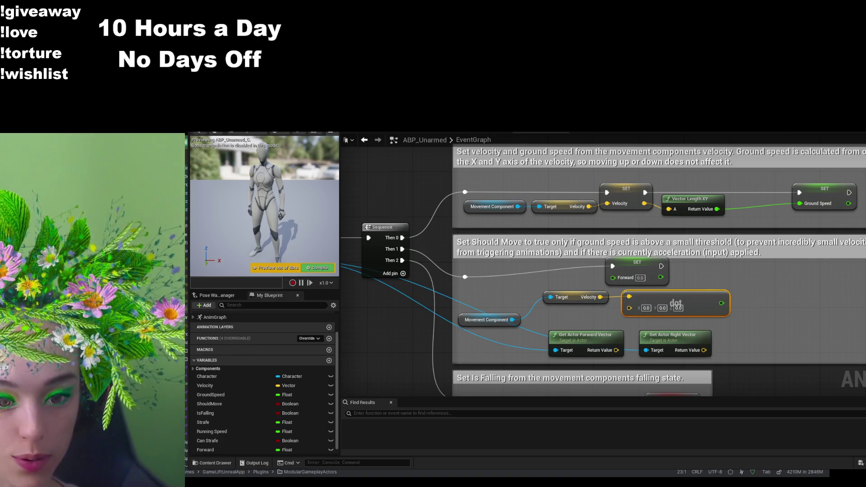
{"action": "mouse_move", "coordinate": [616, 350]}
{"action": "left_mouse_down"}
{"action": "mouse_move", "coordinate": [629, 308]}
{"action": "mouse_move", "coordinate": [654, 302]}
{"action": "left_mouse_up"}
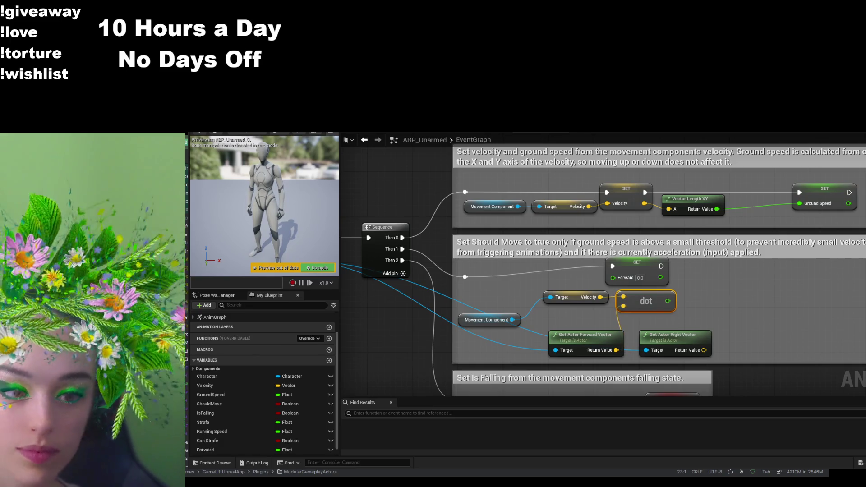
- Chain a SET Strafe node after the Forward setter's execution pin
{"action": "mouse_move", "coordinate": [661, 266]}
{"action": "left_mouse_down"}
{"action": "mouse_move", "coordinate": [736, 267]}
{"action": "mouse_move", "coordinate": [672, 293]}
{"action": "left_mouse_up"}
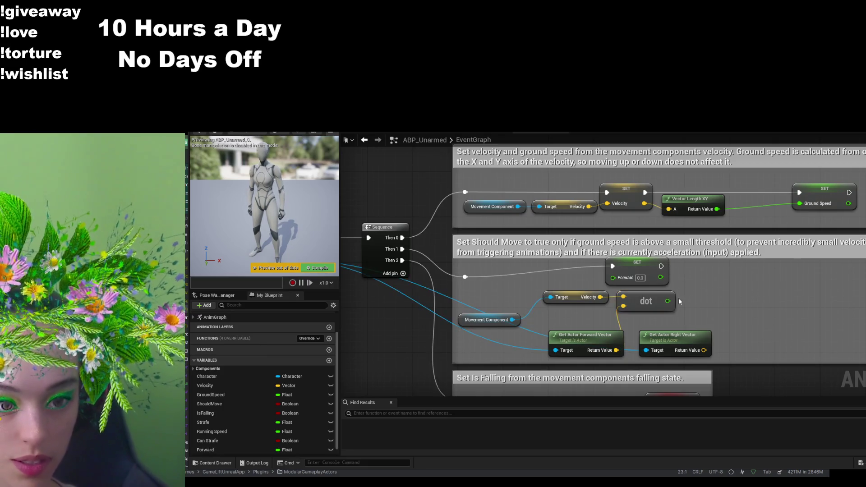
{"action": "left_click_drag", "start_coordinate": [636, 266], "coordinate": [796, 266]}
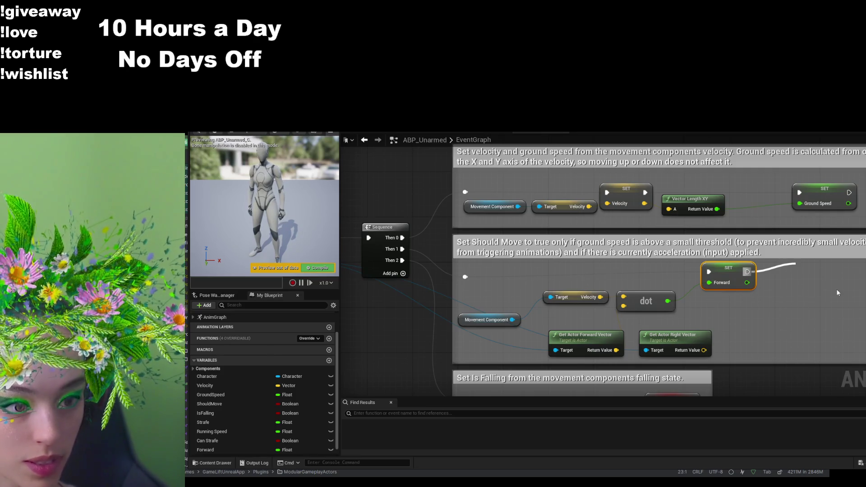
{"action": "left_click_drag", "start_coordinate": [685, 316], "coordinate": [643, 315]}
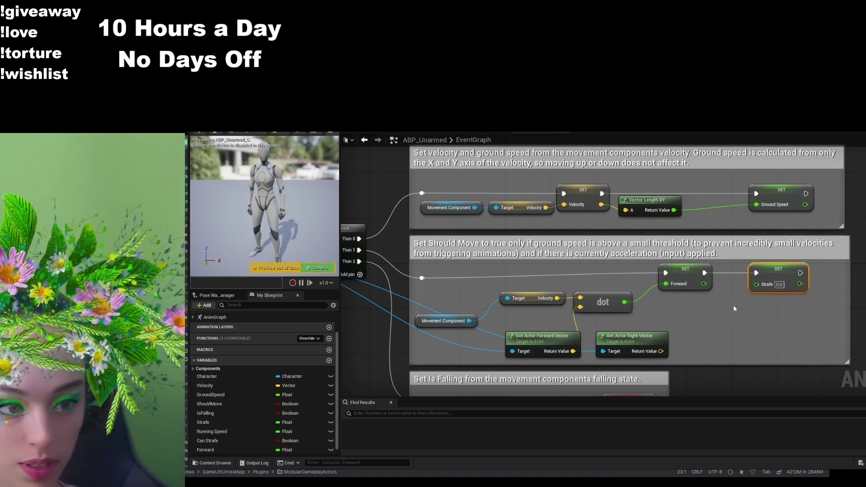
- Dot Velocity with Get Actor Right Vector into SET Strafe, then switch to the LVL_ThirdPerson level
{"action": "key", "text": "ctrl+v"}
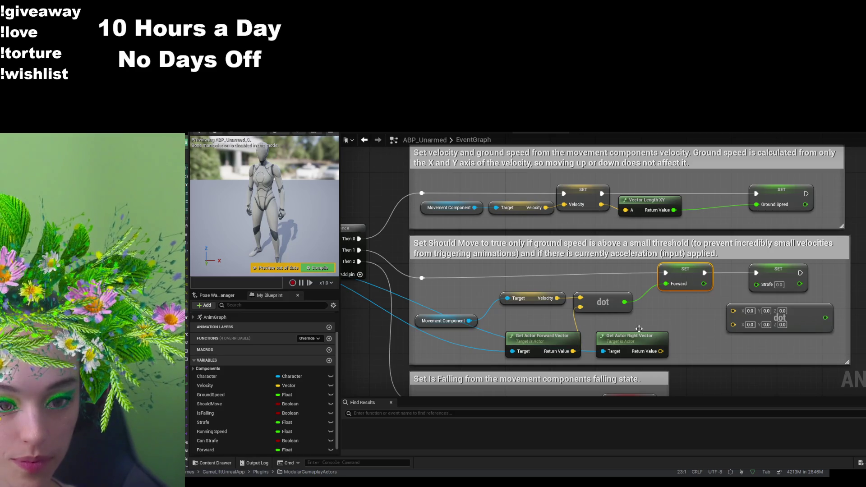
{"action": "mouse_move", "coordinate": [565, 300]}
{"action": "left_mouse_down"}
{"action": "mouse_move", "coordinate": [658, 318]}
{"action": "mouse_move", "coordinate": [733, 308]}
{"action": "left_mouse_up"}
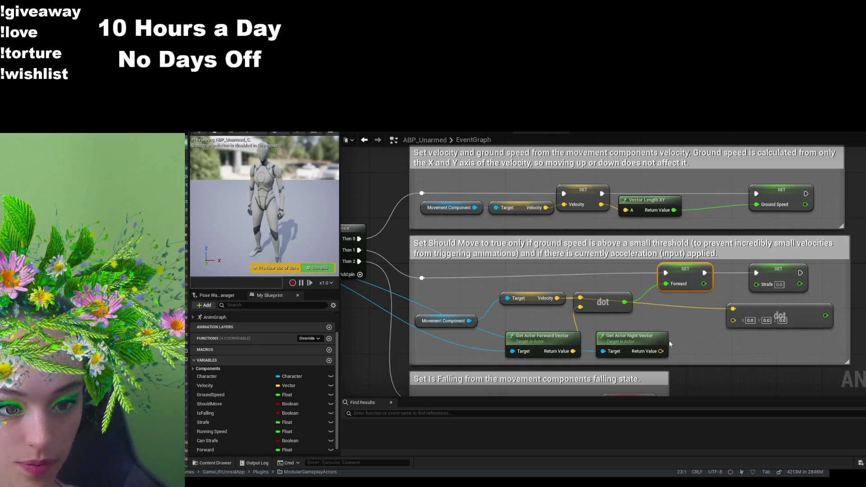
{"action": "mouse_move", "coordinate": [661, 351]}
{"action": "left_mouse_down"}
{"action": "mouse_move", "coordinate": [733, 320]}
{"action": "mouse_move", "coordinate": [762, 293]}
{"action": "mouse_move", "coordinate": [756, 284]}
{"action": "mouse_move", "coordinate": [803, 269]}
{"action": "left_mouse_up"}
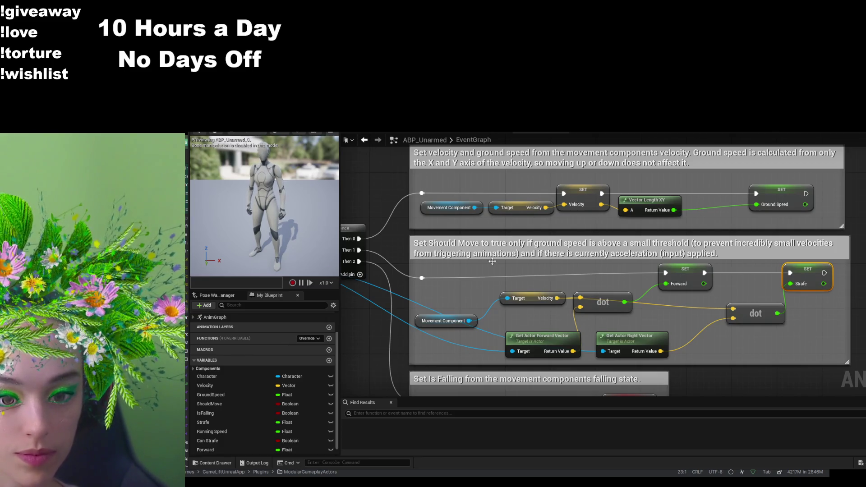
{"action": "left_click_drag", "start_coordinate": [398, 186], "coordinate": [378, 181]}
{"action": "key", "text": "ctrl+Tab"}
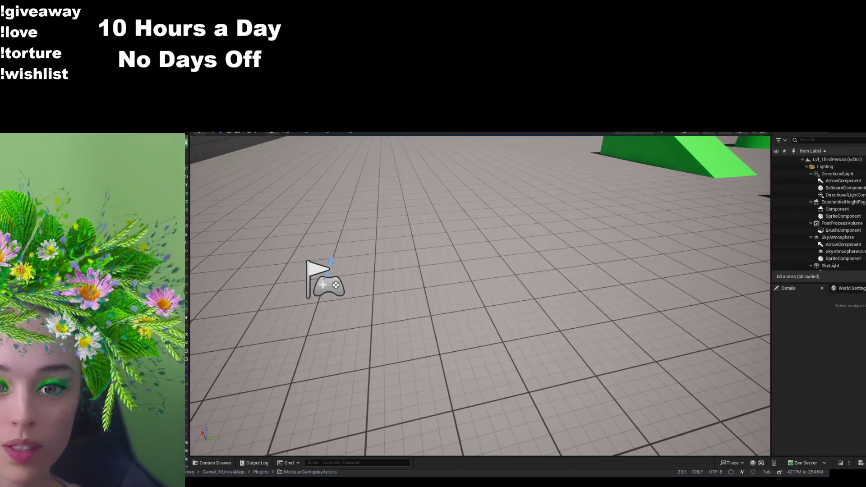
- Run a Play-in-Editor test session, then stop it with Esc
{"action": "key", "text": "alt+p"}
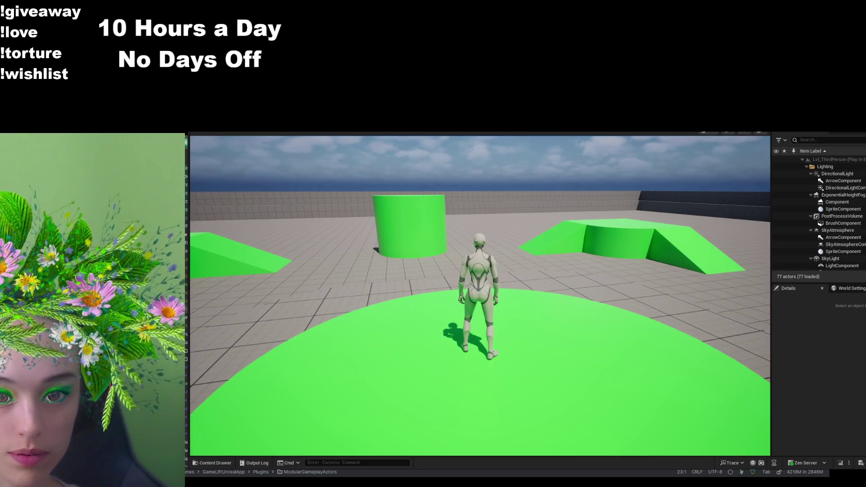
{"action": "key", "text": "Escape"}
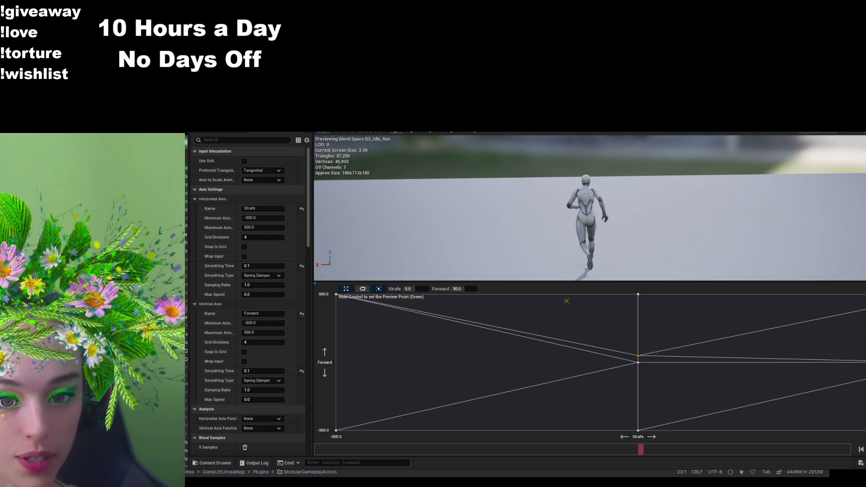
- Shift a BS_Idle_Run blend sample toward the grid centre and inspect the left-edge sample's values
{"action": "mouse_move", "coordinate": [638, 362]}
{"action": "left_mouse_down"}
{"action": "mouse_move", "coordinate": [331, 363]}
{"action": "mouse_move", "coordinate": [324, 354]}
{"action": "mouse_move", "coordinate": [347, 363]}
{"action": "mouse_move", "coordinate": [334, 363]}
{"action": "left_mouse_up"}
{"action": "left_click", "coordinate": [336, 362]}
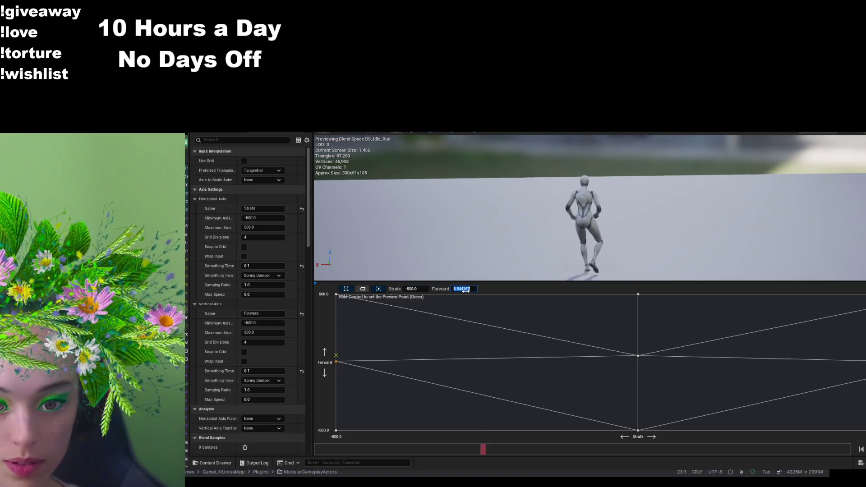
{"action": "left_click", "coordinate": [455, 339]}
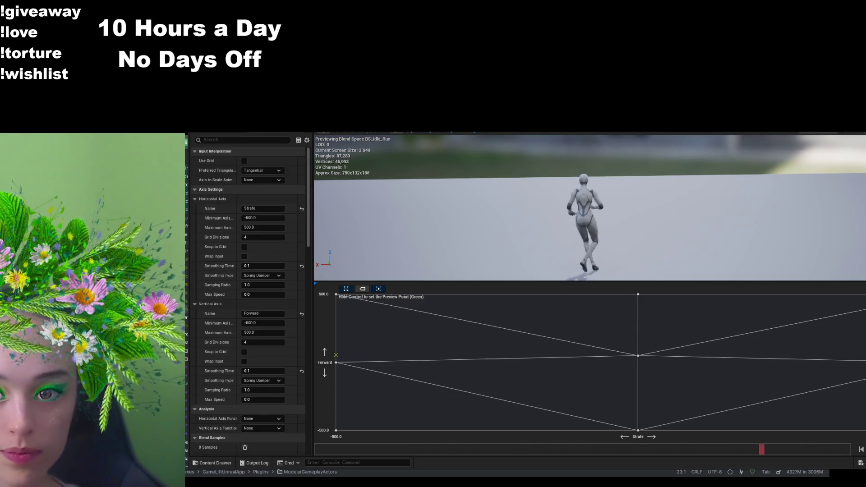
- Run a quick Play-in-Editor test, then return to the ABP_Unarmed EventGraph
{"action": "key", "text": "alt+Tab"}
{"action": "key", "text": "alt+p"}
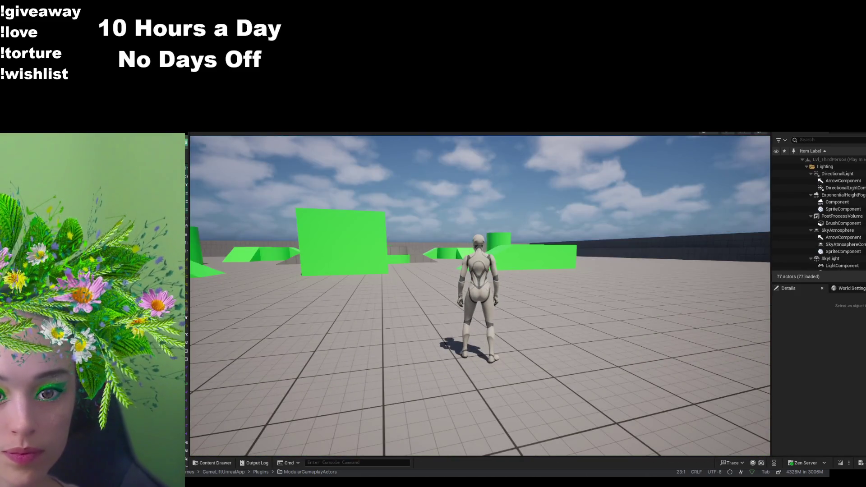
{"action": "key", "text": "Escape"}
{"action": "key", "text": "alt+Tab"}
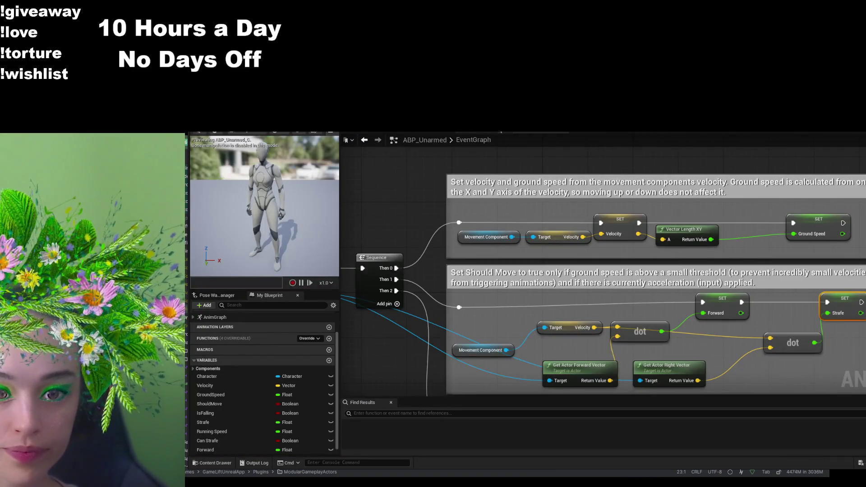
{"action": "key", "text": "alt+Tab"}
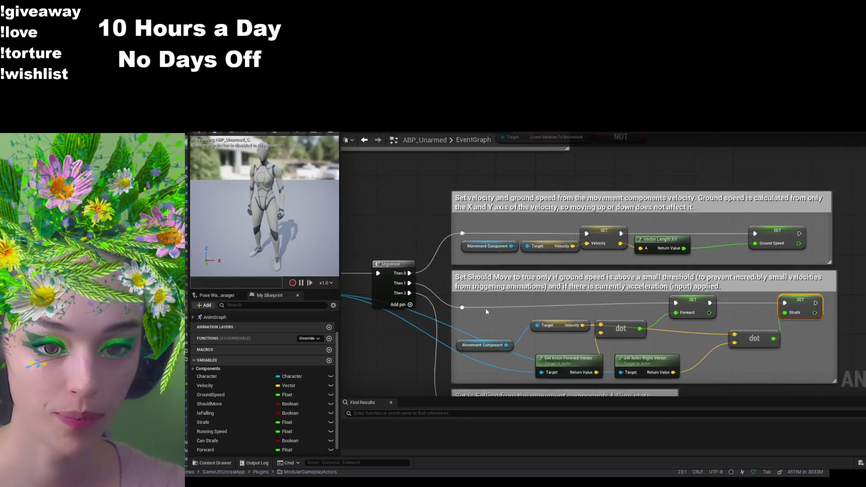
{"action": "mouse_move", "coordinate": [485, 308]}
{"action": "left_mouse_down"}
{"action": "mouse_move", "coordinate": [483, 335]}
{"action": "mouse_move", "coordinate": [580, 330]}
{"action": "mouse_move", "coordinate": [553, 324]}
{"action": "left_mouse_up"}
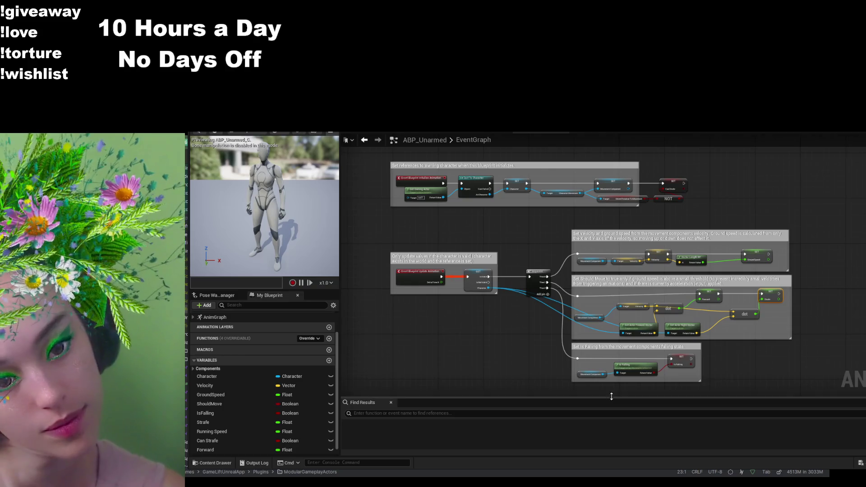
- Browse the Walk / Run and Fall Loop states, then open Main States and Locomotion
{"action": "left_click", "coordinate": [355, 133]}
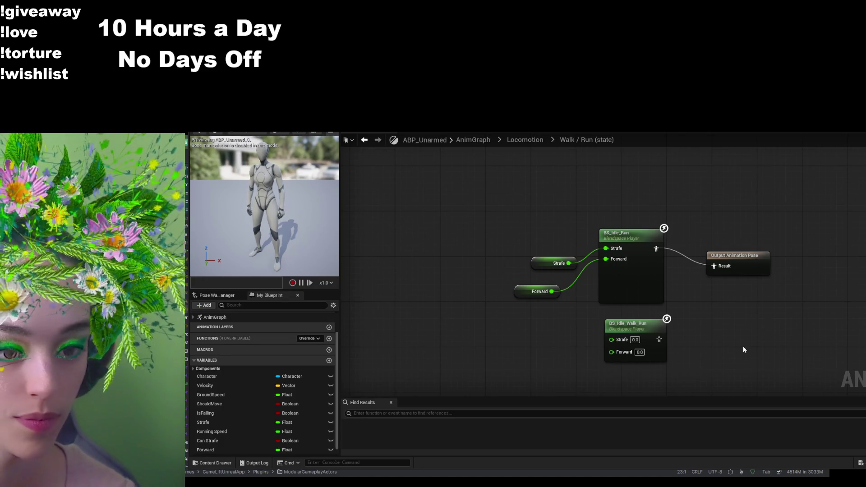
{"action": "key", "text": "alt+Left"}
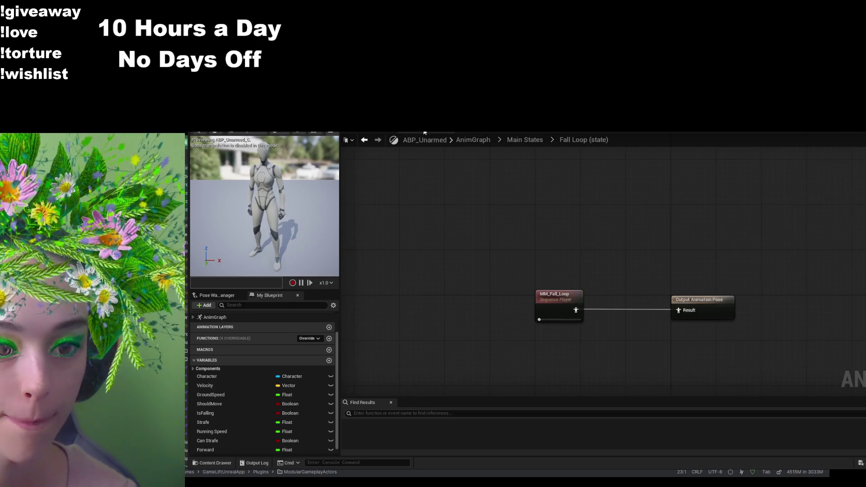
{"action": "key", "text": "alt+Left"}
{"action": "key", "text": "alt+Left"}
{"action": "key", "text": "alt+Left"}
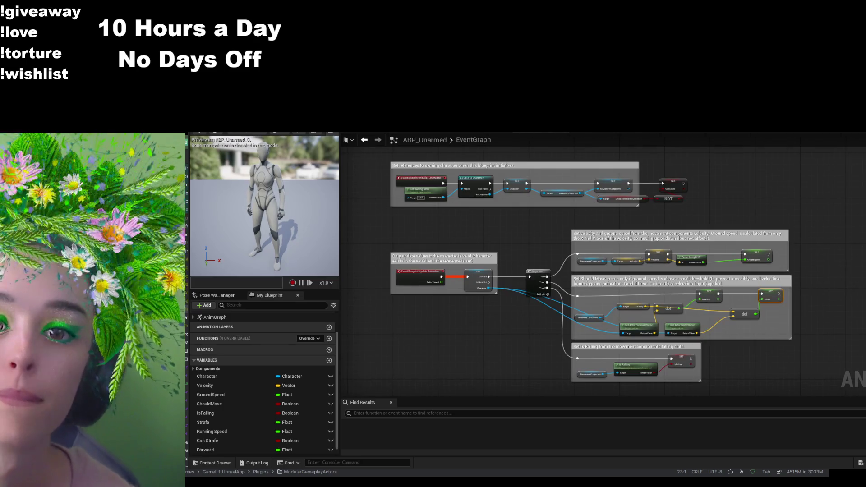
{"action": "key", "text": "alt+Left"}
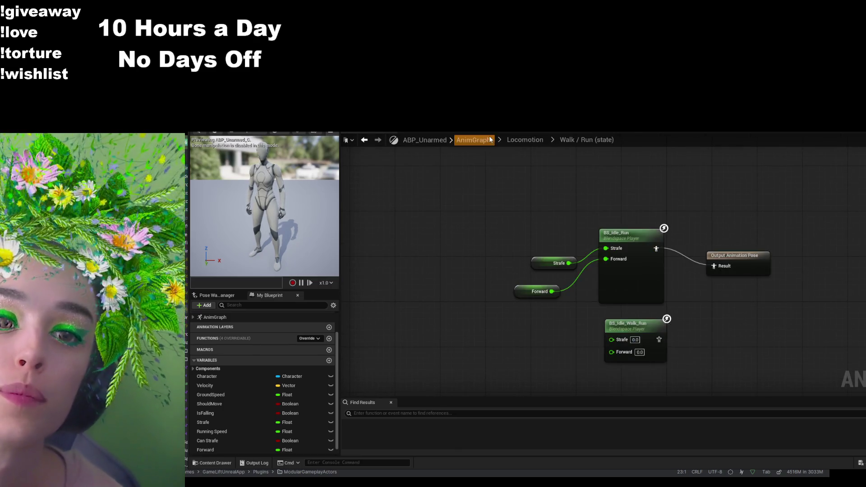
{"action": "left_click", "coordinate": [473, 140]}
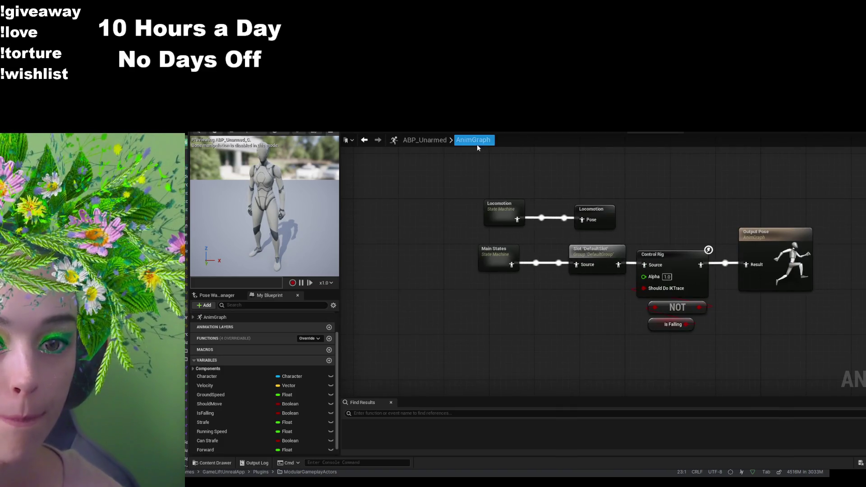
{"action": "double_click", "coordinate": [496, 255]}
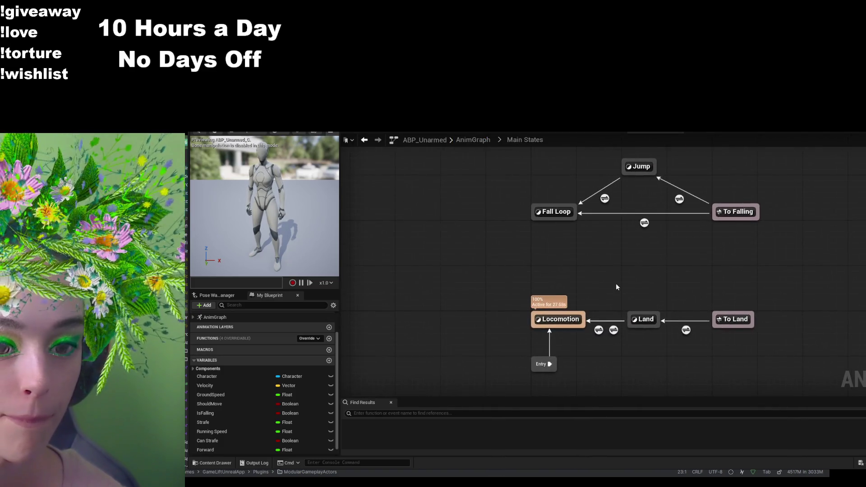
{"action": "double_click", "coordinate": [558, 318]}
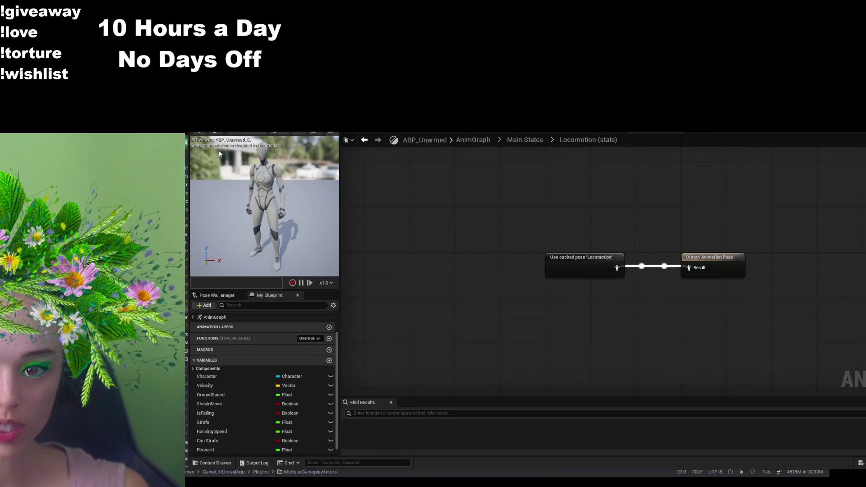
- Start a Play-in-Editor session of the level to test movement
{"action": "key", "text": "alt+Tab"}
{"action": "key", "text": "alt+p"}
{"action": "key", "text": "space"}
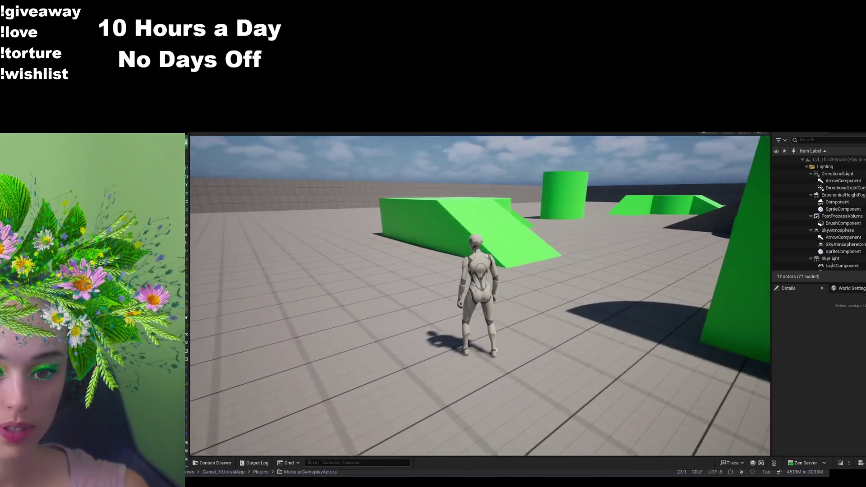
- Run the character up the green ramp and across the floor, then end the session
{"action": "key", "text": "w"}
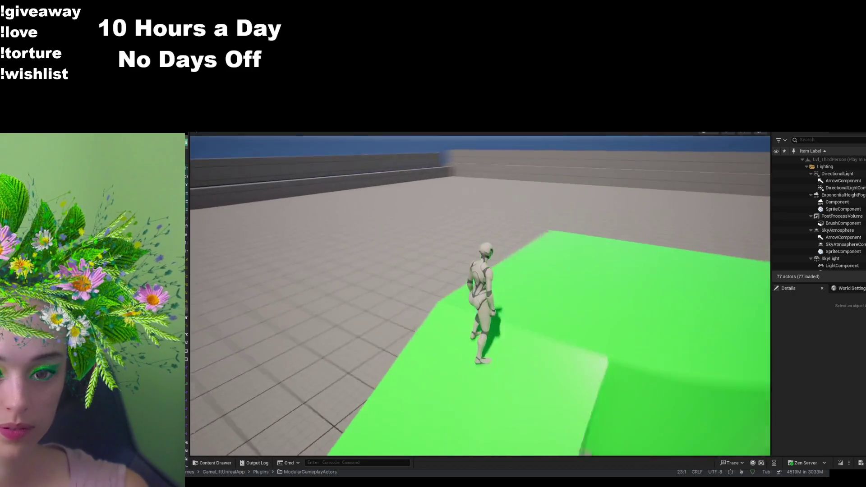
{"action": "key", "text": "w"}
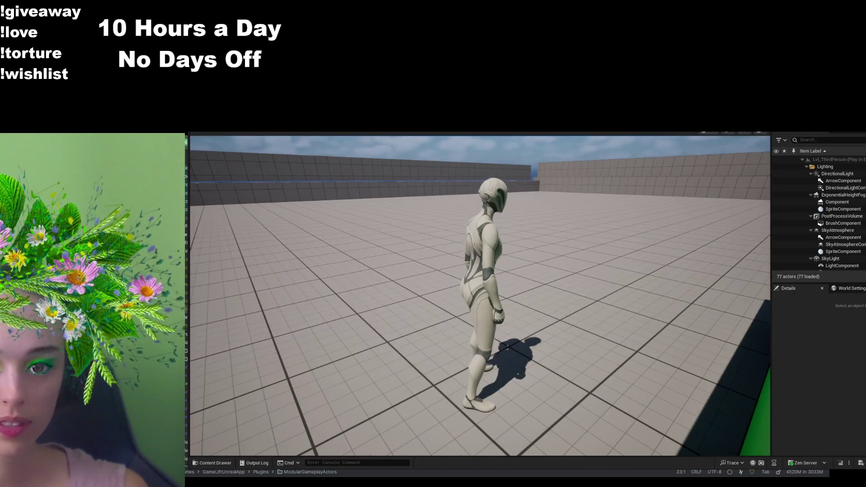
{"action": "key", "text": "Escape"}
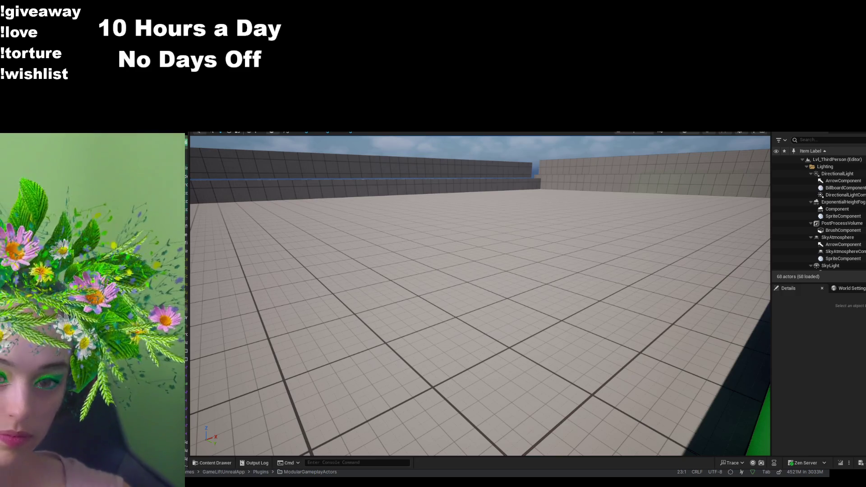
- Go from BS_Idle_Run back to the ABP_Unarmed animation blueprint's EventGraph
{"action": "key", "text": "alt+Tab"}
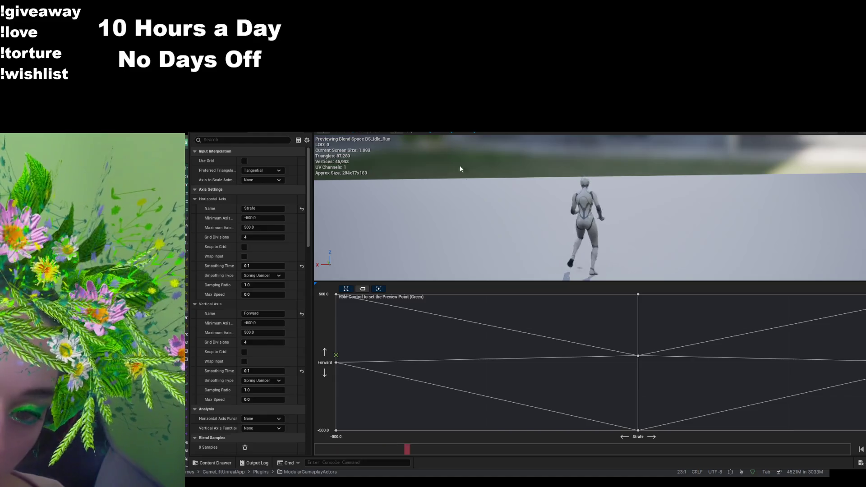
{"action": "key", "text": "alt+Tab"}
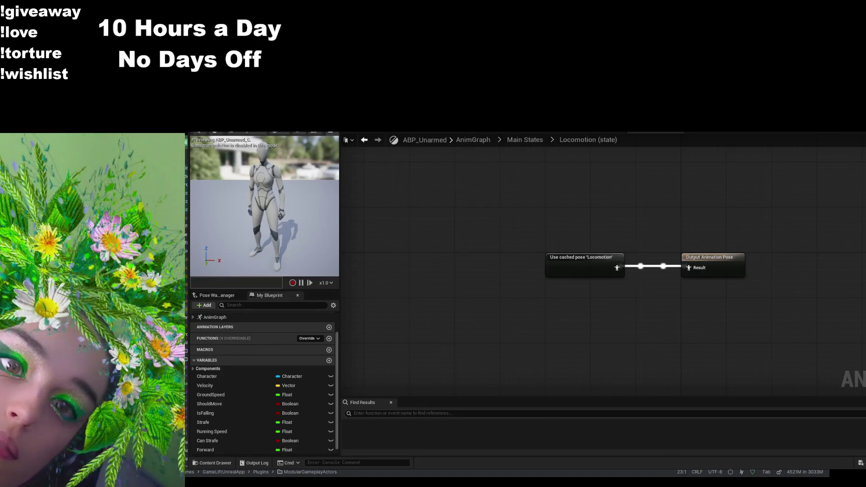
{"action": "left_click", "coordinate": [533, 132]}
- Zoom and pan to frame the Set velocity, Forward/Strafe dot-product and Is Falling sections
{"action": "scroll", "coordinate": [537, 269], "scroll_direction": "up", "scroll_amount": 3}
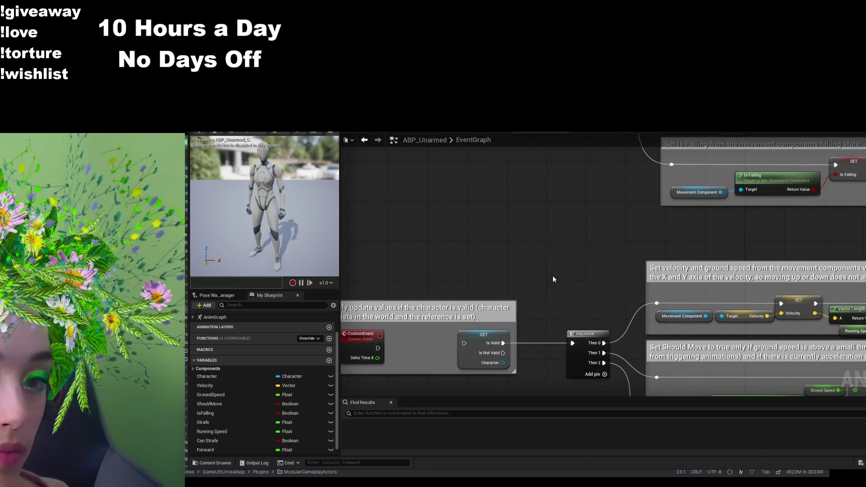
{"action": "mouse_move", "coordinate": [559, 256]}
{"action": "left_mouse_down"}
{"action": "mouse_move", "coordinate": [554, 278]}
{"action": "mouse_move", "coordinate": [467, 198]}
{"action": "mouse_move", "coordinate": [435, 151]}
{"action": "left_mouse_up"}
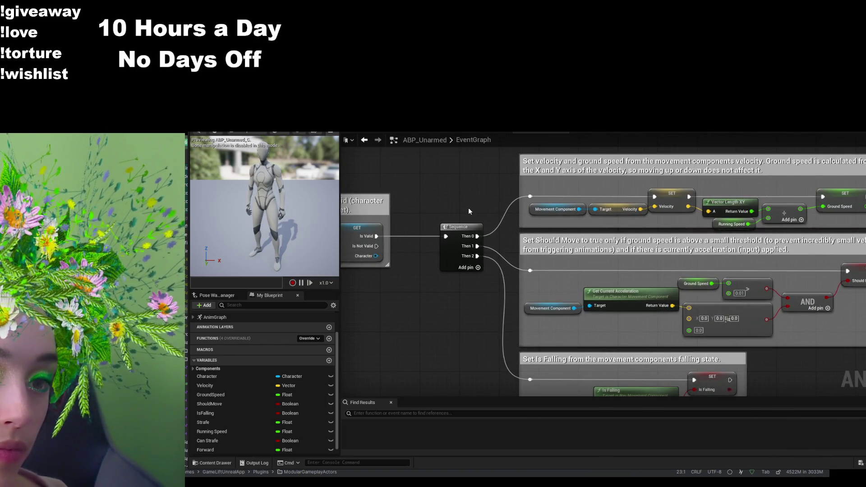
{"action": "mouse_move", "coordinate": [475, 307]}
{"action": "left_mouse_down"}
{"action": "mouse_move", "coordinate": [458, 256]}
{"action": "mouse_move", "coordinate": [331, 287]}
{"action": "left_mouse_up"}
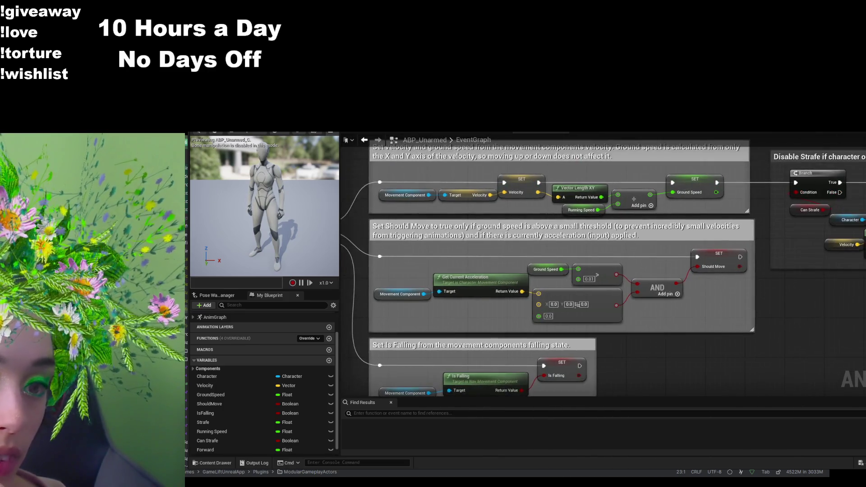
{"action": "mouse_move", "coordinate": [386, 130]}
{"action": "left_mouse_down"}
{"action": "mouse_move", "coordinate": [483, 203]}
{"action": "mouse_move", "coordinate": [485, 325]}
{"action": "mouse_move", "coordinate": [448, 240]}
{"action": "mouse_move", "coordinate": [446, 305]}
{"action": "left_mouse_up"}
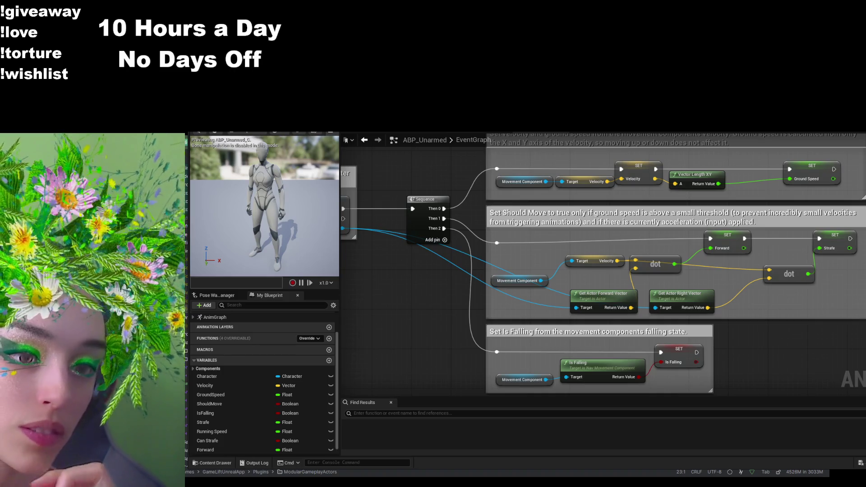
{"action": "left_click_drag", "start_coordinate": [455, 293], "coordinate": [464, 296]}
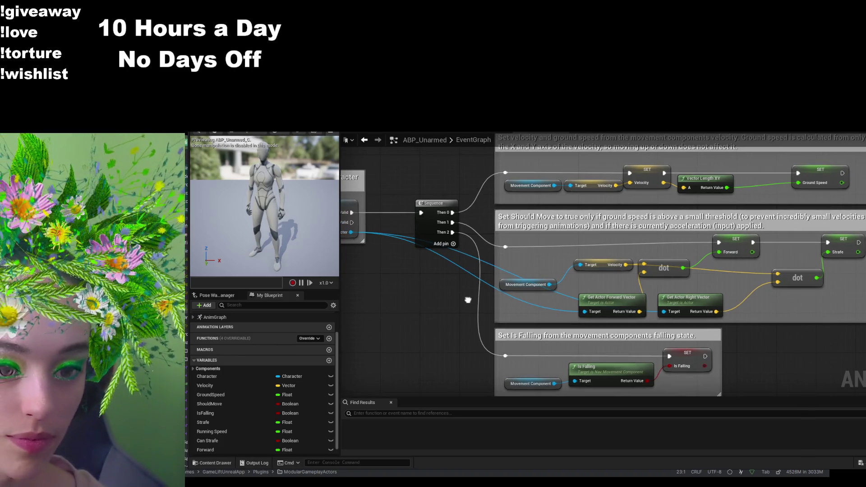
- Nudge the Movement Component node up beside the velocity dot-product nodes
{"action": "left_click_drag", "start_coordinate": [534, 280], "coordinate": [541, 261]}
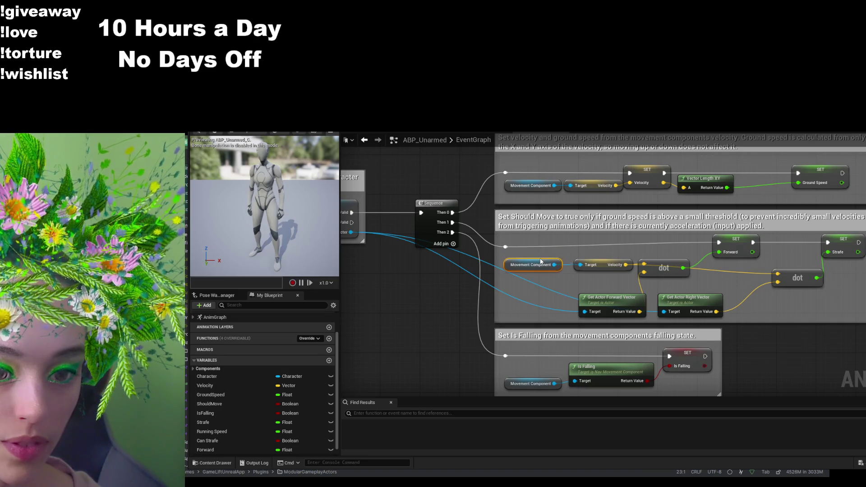
{"action": "mouse_move", "coordinate": [345, 307]}
{"action": "left_mouse_down"}
{"action": "mouse_move", "coordinate": [492, 335]}
{"action": "mouse_move", "coordinate": [551, 329]}
{"action": "left_mouse_up"}
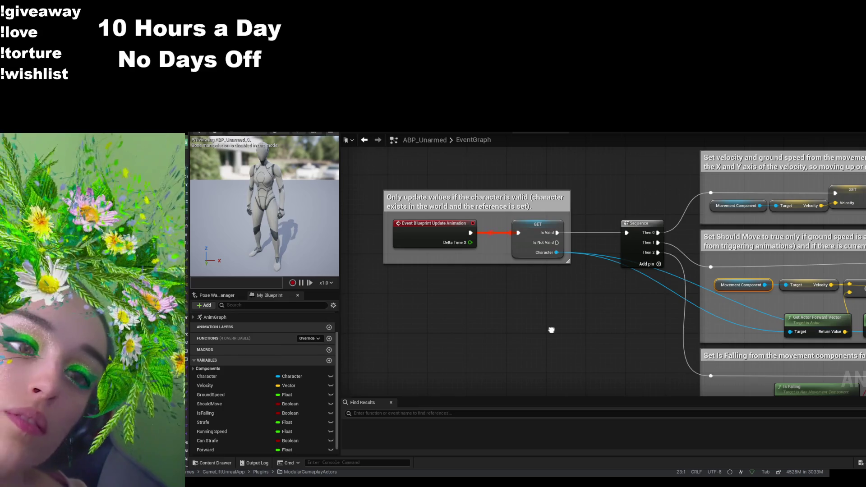
{"action": "left_click_drag", "start_coordinate": [551, 329], "coordinate": [397, 311]}
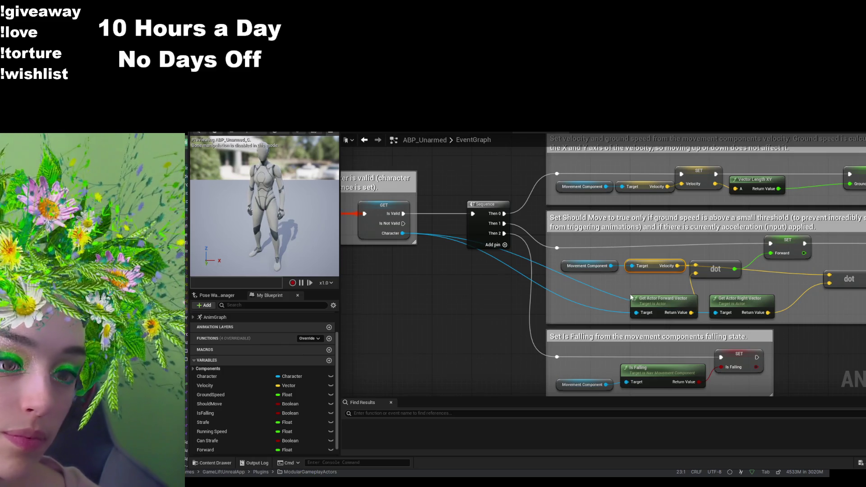
- Reframe the comment sections, then move to the BP_ThirdPersonCharacter blueprint
{"action": "scroll", "coordinate": [674, 290], "scroll_direction": "up", "scroll_amount": 1}
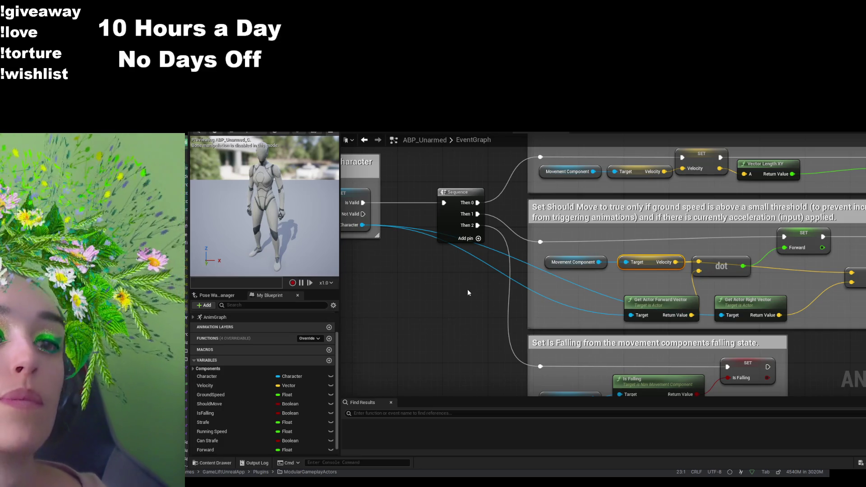
{"action": "mouse_move", "coordinate": [468, 292]}
{"action": "left_mouse_down"}
{"action": "mouse_move", "coordinate": [491, 300]}
{"action": "mouse_move", "coordinate": [427, 310]}
{"action": "left_mouse_up"}
{"action": "scroll", "coordinate": [427, 310], "scroll_direction": "down", "scroll_amount": 2}
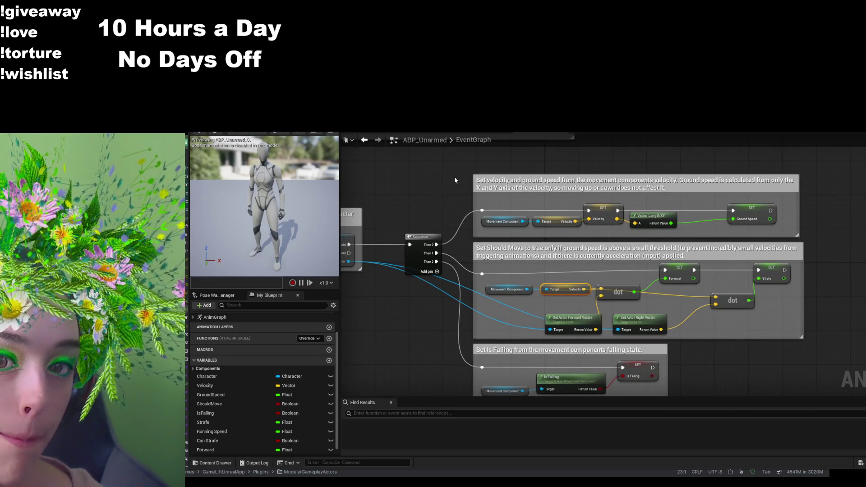
{"action": "key", "text": "ctrl+Tab"}
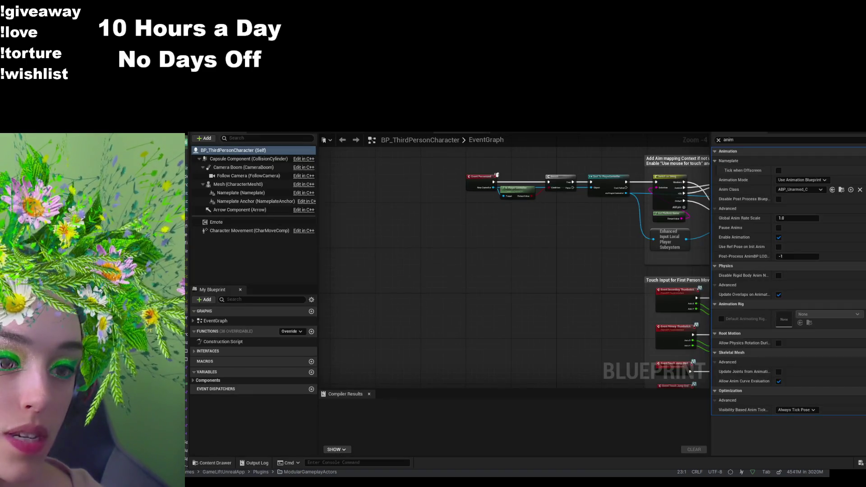
- Cycle through ABP_Unarmed to reach the BS_Idle_Run blend space editor
{"action": "key", "text": "ctrl+Tab"}
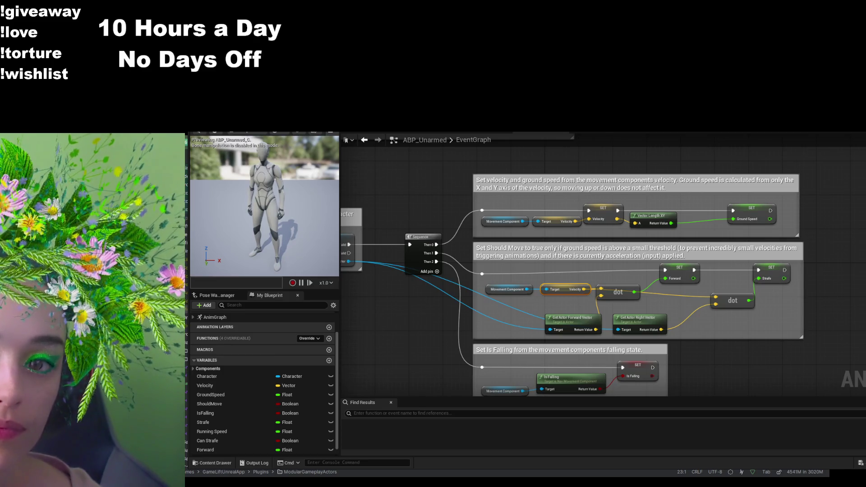
{"action": "key", "text": "ctrl+Tab"}
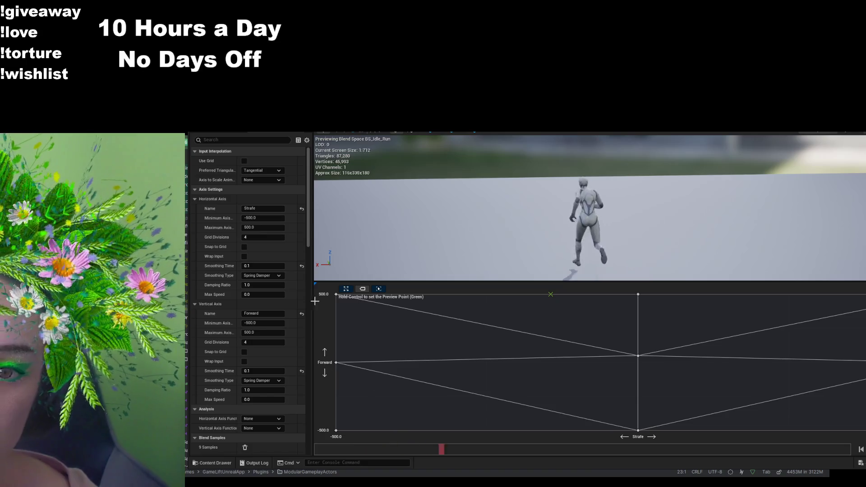
- Scroll through BS_Idle_Run's Blend Samples, then return to the ABP_Unarmed EventGraph
{"action": "left_click_drag", "start_coordinate": [309, 237], "coordinate": [310, 302]}
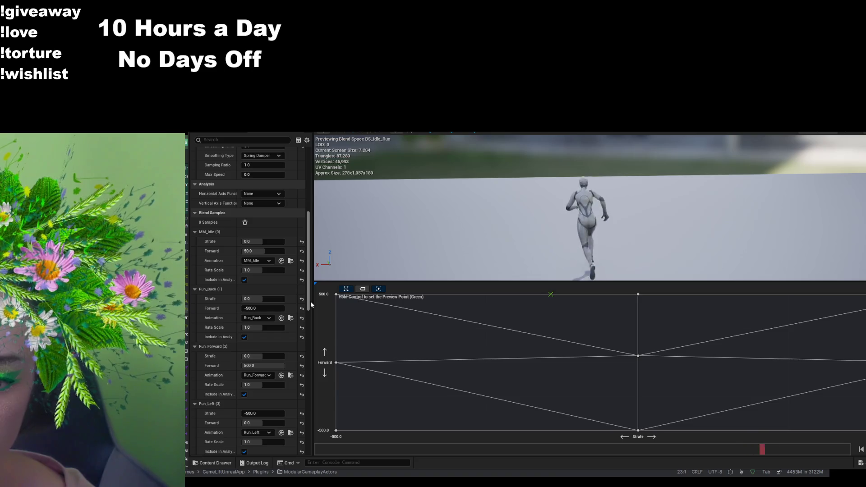
{"action": "mouse_move", "coordinate": [310, 302]}
{"action": "left_mouse_down"}
{"action": "mouse_move", "coordinate": [331, 401]}
{"action": "mouse_move", "coordinate": [329, 456]}
{"action": "mouse_move", "coordinate": [326, 248]}
{"action": "left_mouse_up"}
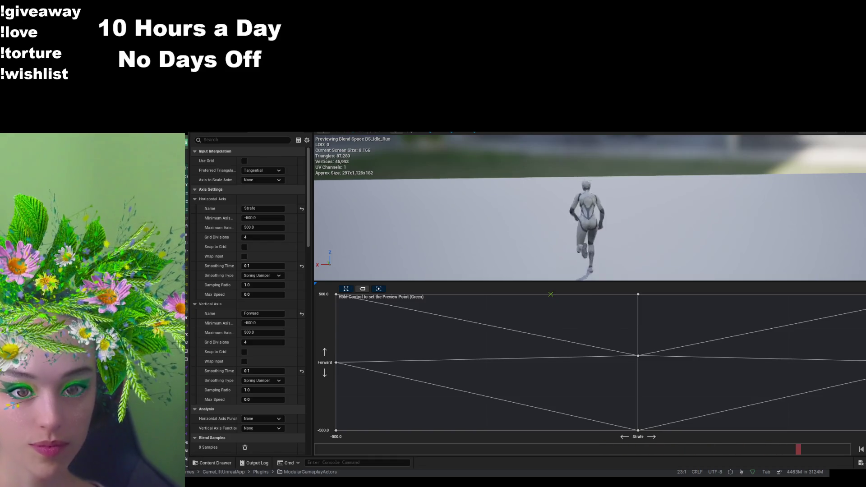
{"action": "key", "text": "ctrl+Tab"}
{"action": "scroll", "coordinate": [566, 270], "scroll_direction": "up", "scroll_amount": 2}
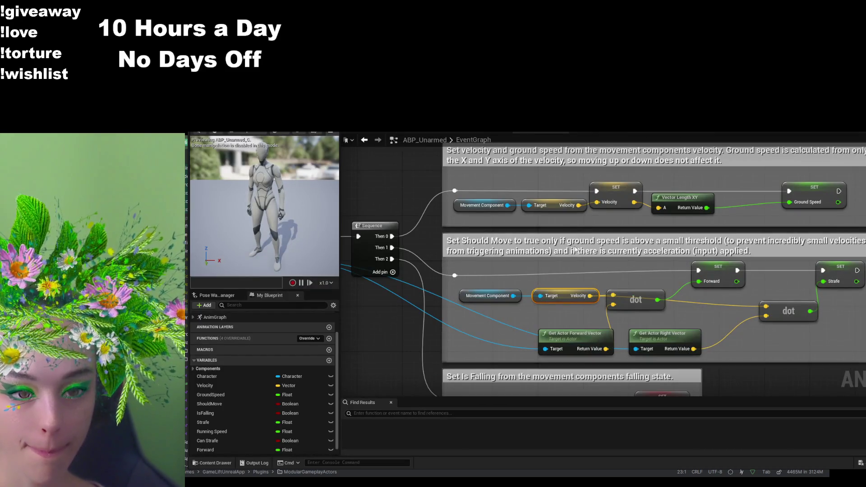
- Attach a Print String after SET Strafe and wire Strafe's value into its In String
{"action": "left_click_drag", "start_coordinate": [637, 272], "coordinate": [491, 269]}
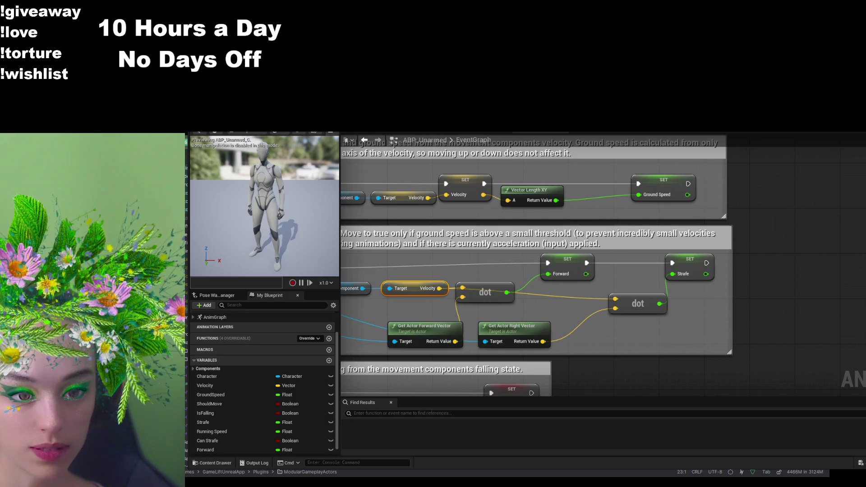
{"action": "left_click_drag", "start_coordinate": [705, 263], "coordinate": [776, 274]}
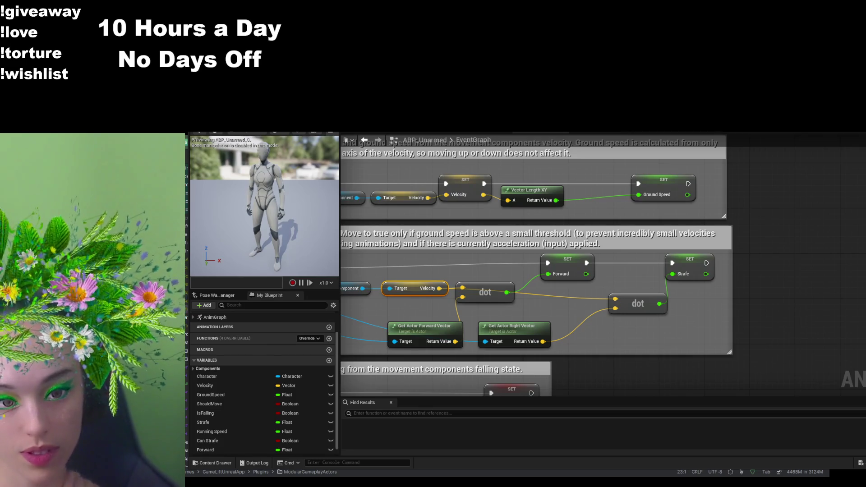
{"action": "left_click_drag", "start_coordinate": [706, 263], "coordinate": [776, 259]}
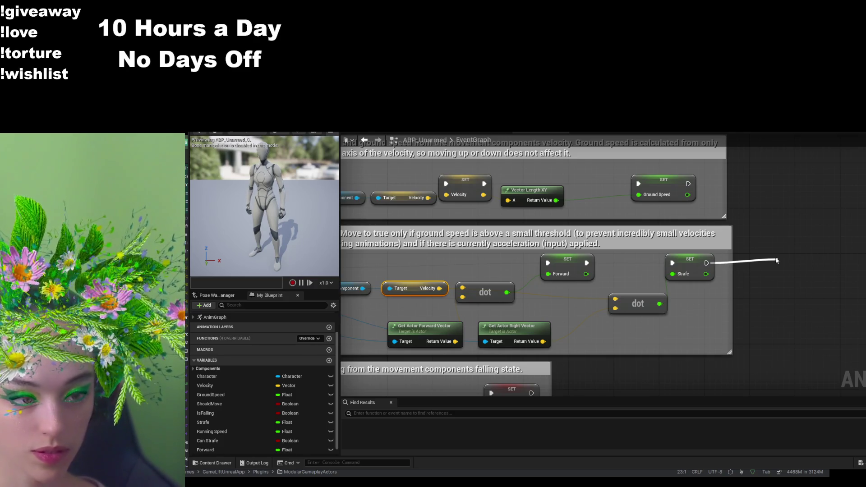
{"action": "left_click_drag", "start_coordinate": [776, 261], "coordinate": [777, 260]}
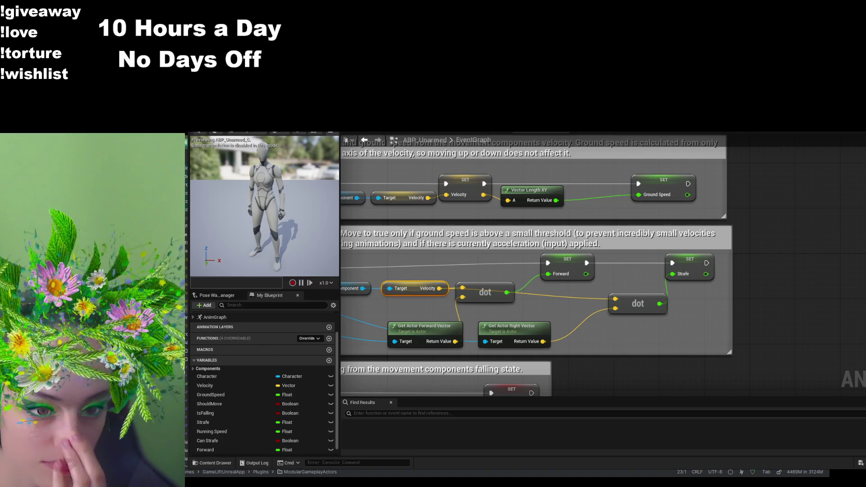
{"action": "mouse_move", "coordinate": [711, 262]}
{"action": "left_mouse_down"}
{"action": "mouse_move", "coordinate": [801, 251]}
{"action": "mouse_move", "coordinate": [699, 262]}
{"action": "mouse_move", "coordinate": [804, 261]}
{"action": "mouse_move", "coordinate": [767, 250]}
{"action": "left_mouse_up"}
{"action": "mouse_move", "coordinate": [639, 274]}
{"action": "left_mouse_down"}
{"action": "mouse_move", "coordinate": [741, 278]}
{"action": "mouse_move", "coordinate": [741, 269]}
{"action": "left_mouse_up"}
- Set the Print String Key to 'Strafe', tidy the conversion node, and compile with F7
{"action": "left_click_drag", "start_coordinate": [695, 249], "coordinate": [700, 278]}
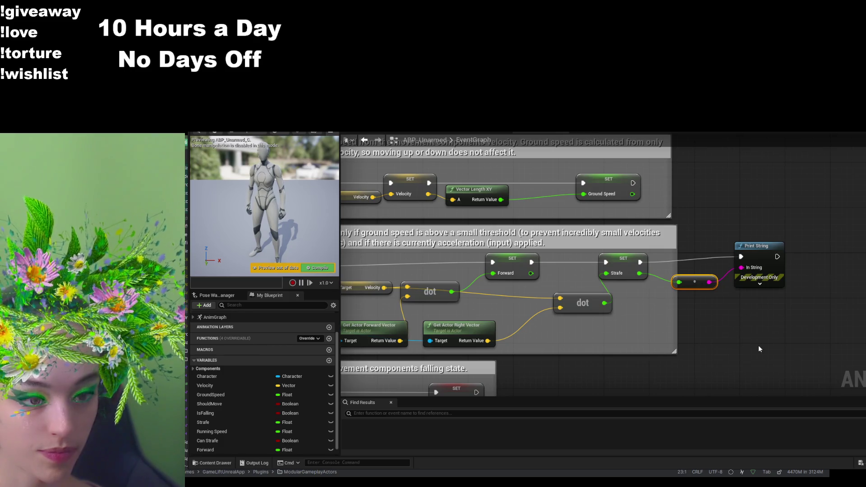
{"action": "left_click", "coordinate": [759, 284]}
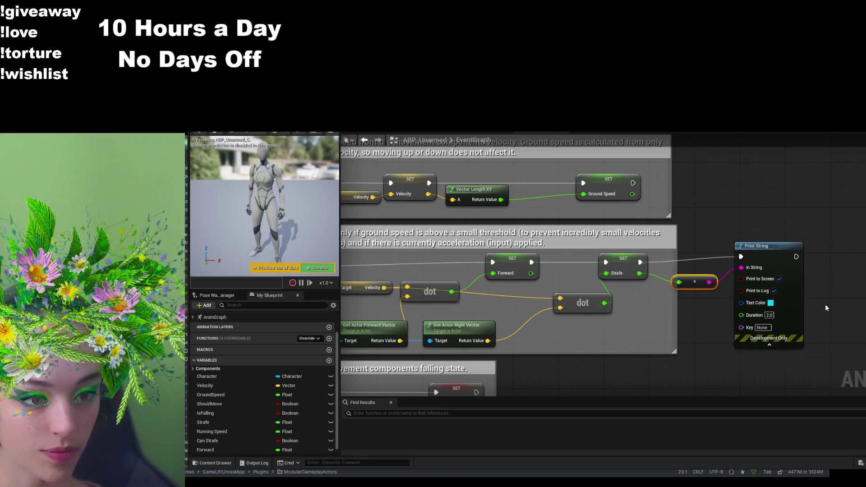
{"action": "type", "text": "Strafe"}
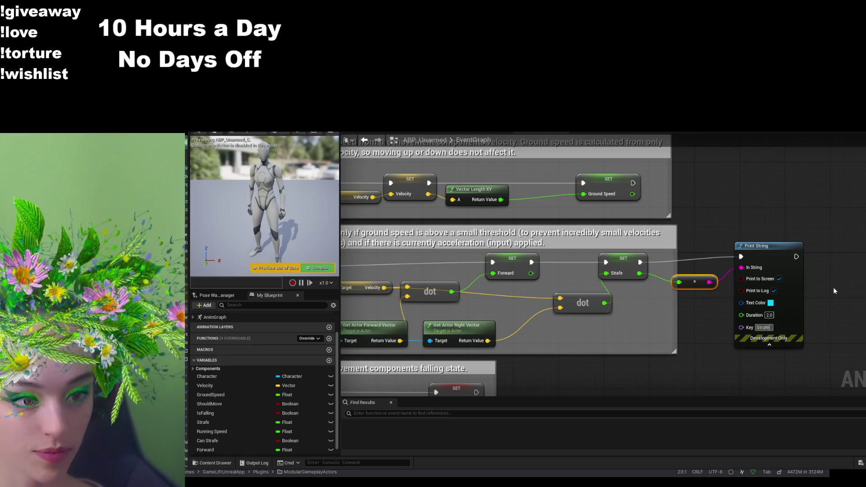
{"action": "left_click", "coordinate": [833, 287]}
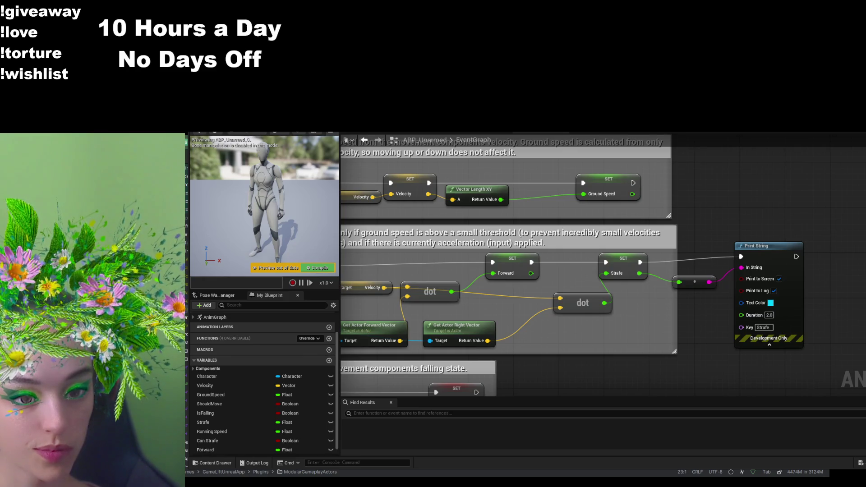
{"action": "key", "text": "F7"}
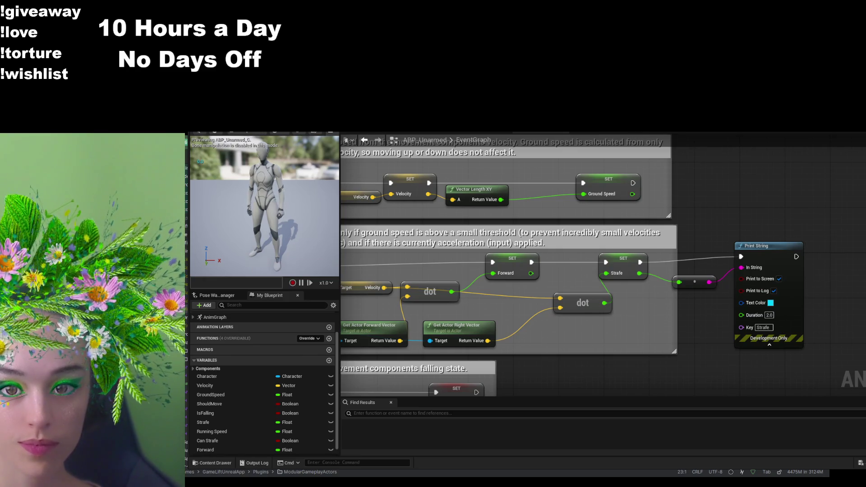
{"action": "left_click", "coordinate": [374, 134]}
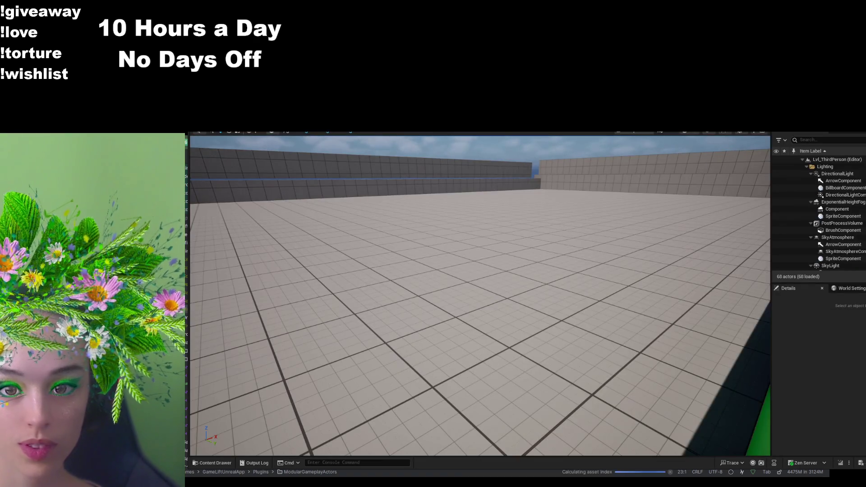
- Start Play-in-Editor and walk the mannequin forward with W
{"action": "key", "text": "alt+p"}
{"action": "key", "text": "w"}
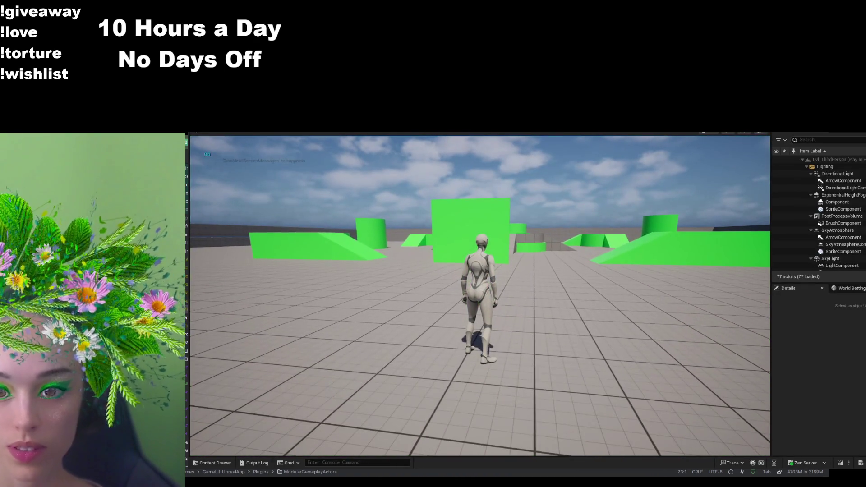
{"action": "key", "text": "w"}
{"action": "key", "text": "w"}
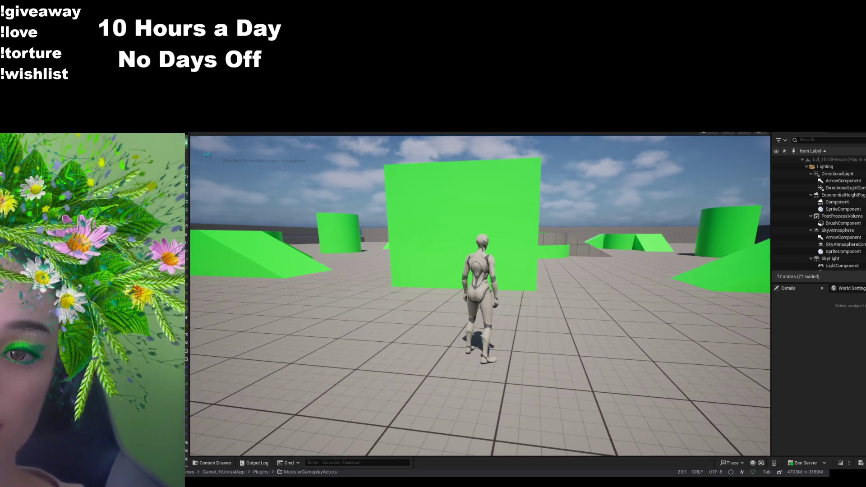
{"action": "mouse_move", "coordinate": [480, 295]}
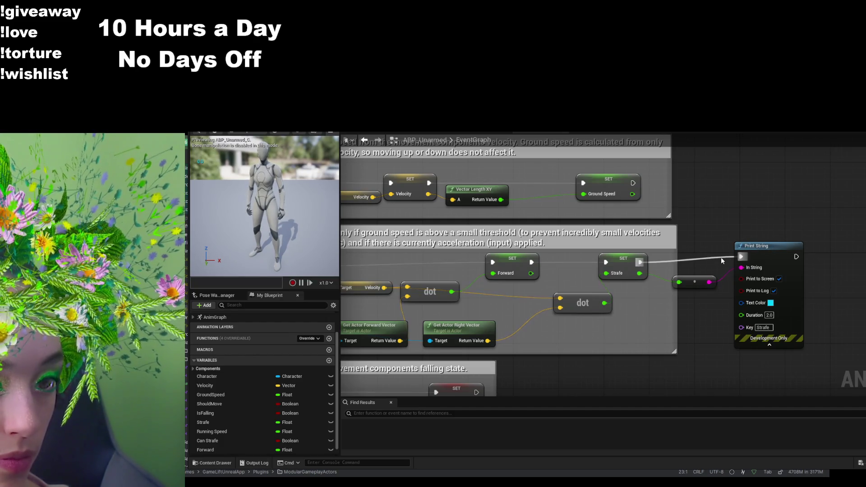
- Delete the Strafe-to-string conversion node feeding Print String
{"action": "left_click", "coordinate": [745, 255]}
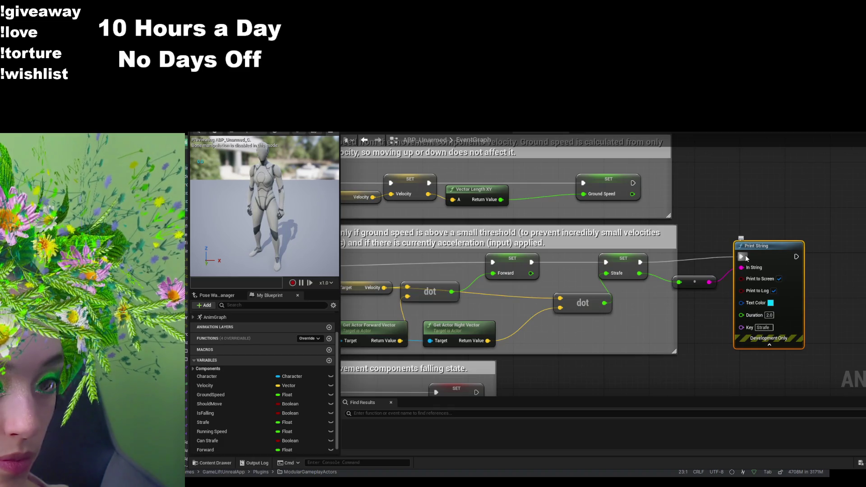
{"action": "left_click", "coordinate": [698, 279]}
{"action": "key", "text": "Delete"}
- Chain Print String between SET Forward and SET Strafe, feed it Forward, and compile
{"action": "mouse_move", "coordinate": [531, 262]}
{"action": "left_mouse_down"}
{"action": "mouse_move", "coordinate": [603, 248]}
{"action": "mouse_move", "coordinate": [739, 256]}
{"action": "left_mouse_up"}
{"action": "mouse_move", "coordinate": [636, 265]}
{"action": "left_mouse_down"}
{"action": "mouse_move", "coordinate": [823, 235]}
{"action": "mouse_move", "coordinate": [863, 258]}
{"action": "left_mouse_up"}
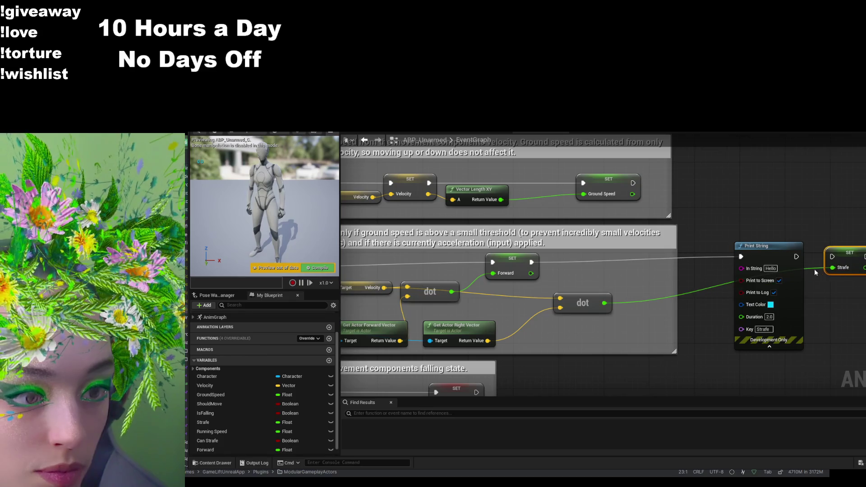
{"action": "left_click_drag", "start_coordinate": [796, 256], "coordinate": [830, 257]}
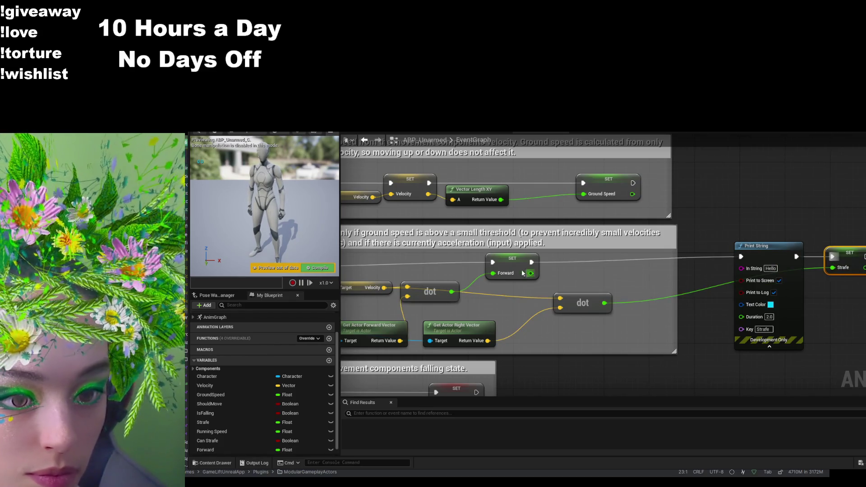
{"action": "left_click_drag", "start_coordinate": [530, 273], "coordinate": [742, 267]}
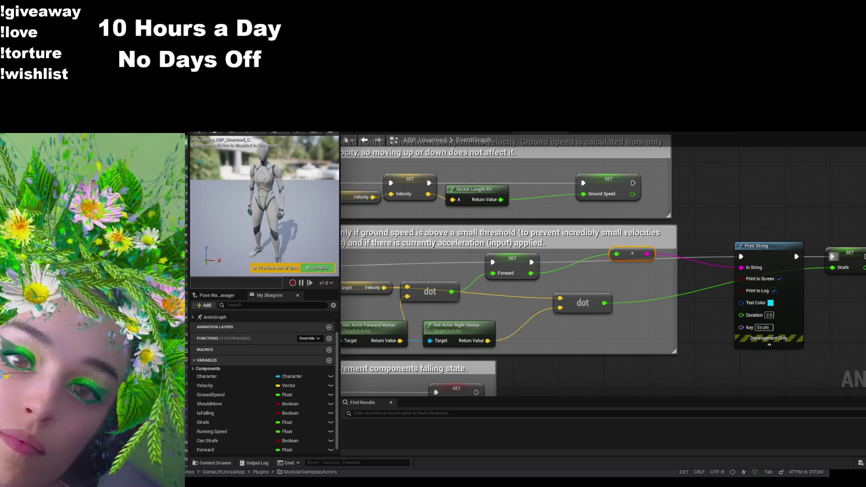
{"action": "key", "text": "F7"}
{"action": "key", "text": "alt+Tab"}
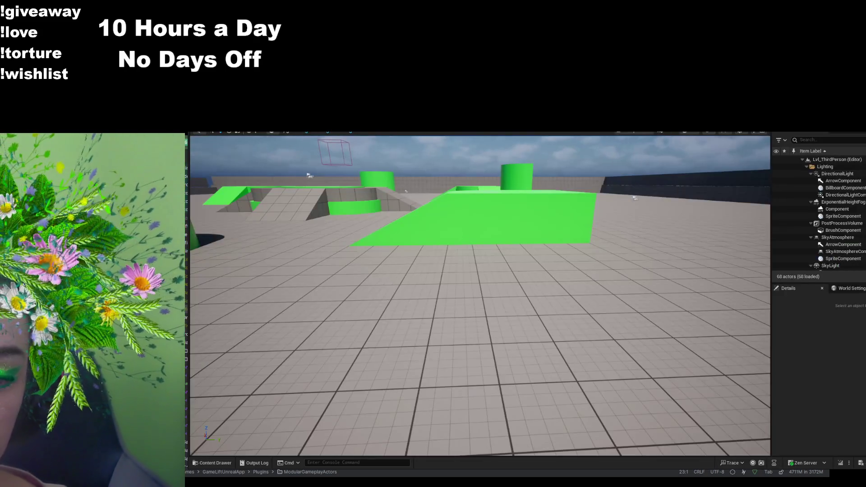
- Check the Strafe variable, then run and stop a Play-in-Editor test showing the Forward print
{"action": "key", "text": "alt+Tab"}
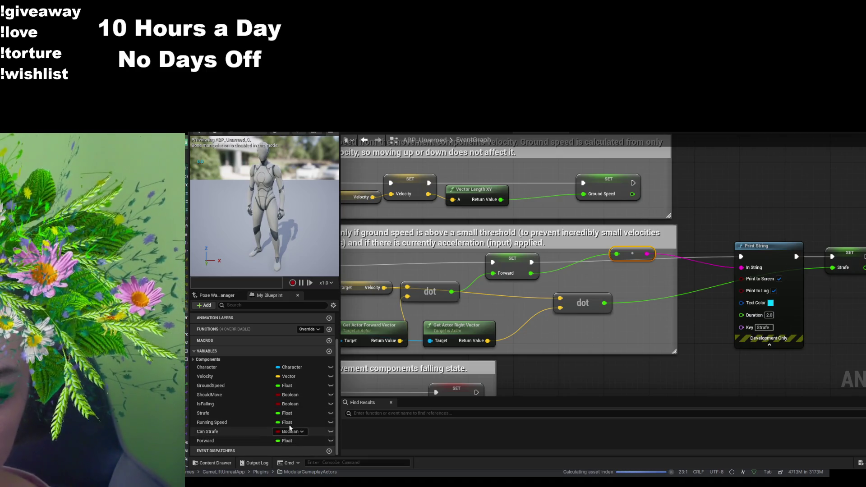
{"action": "left_click", "coordinate": [245, 413]}
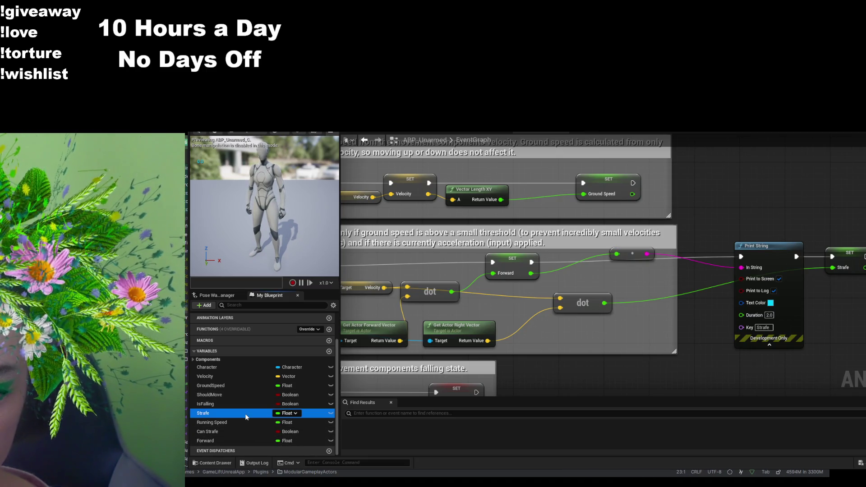
{"action": "key", "text": "ctrl+Tab"}
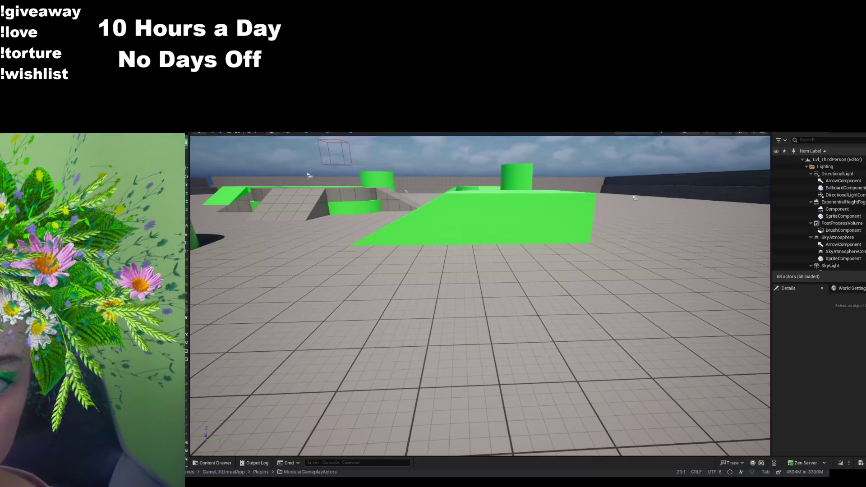
{"action": "key", "text": "alt+p"}
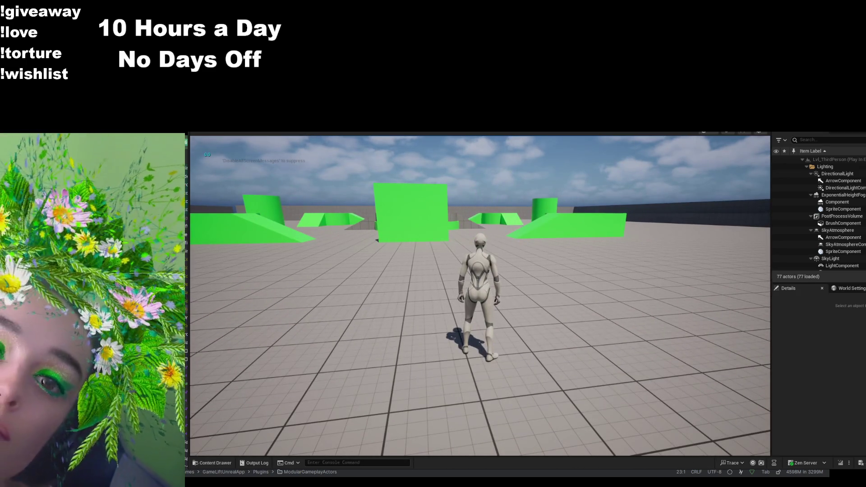
{"action": "key", "text": "Escape"}
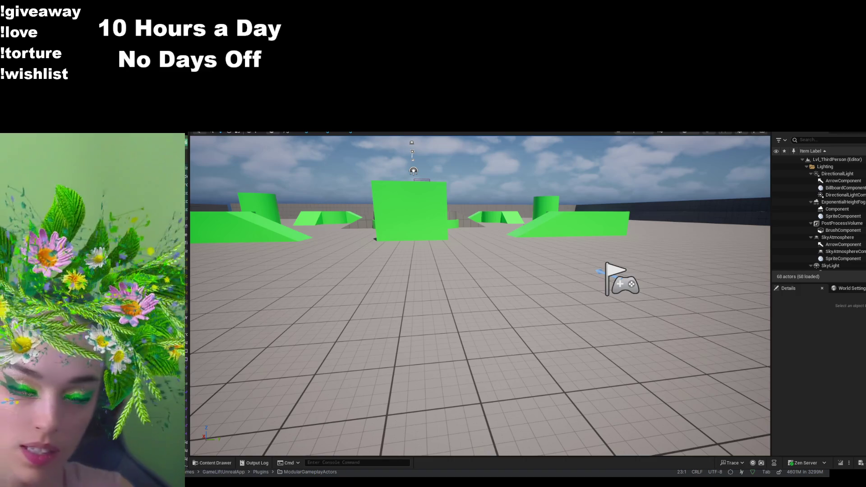
{"action": "key", "text": "alt+Tab"}
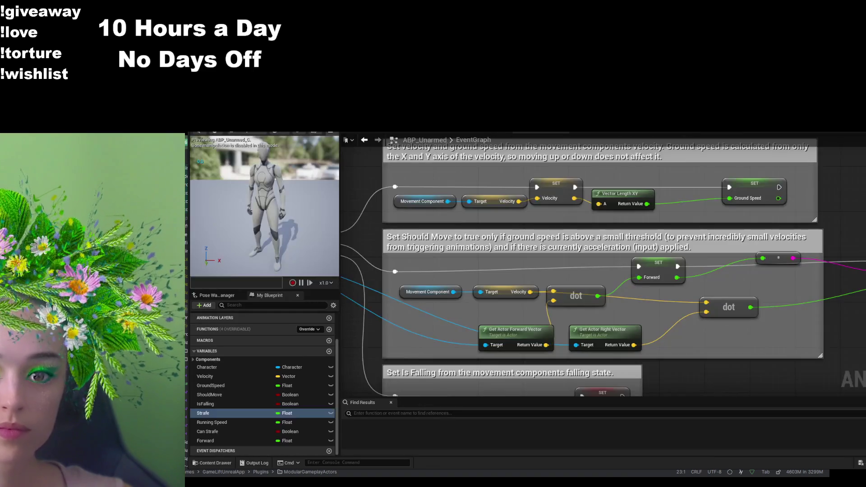
- Inspect the Walk / Run state graph and its BS_Idle_Run blend space inputs
{"action": "left_click", "coordinate": [422, 133]}
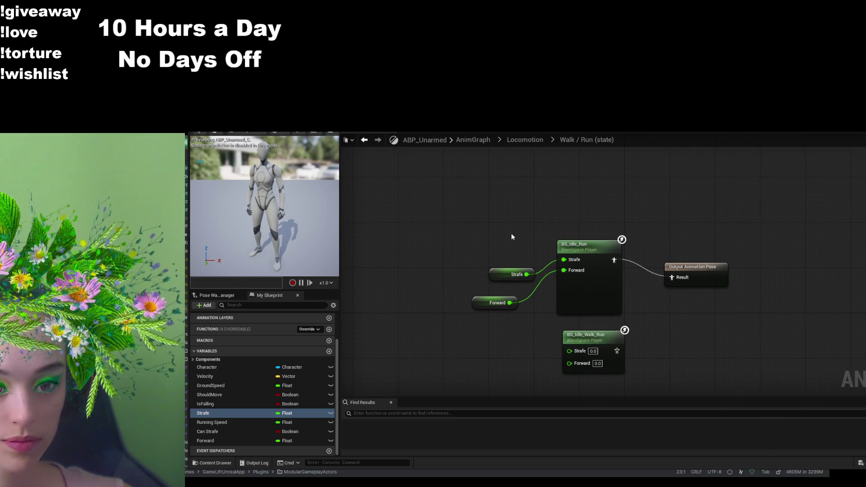
{"action": "double_click", "coordinate": [580, 249]}
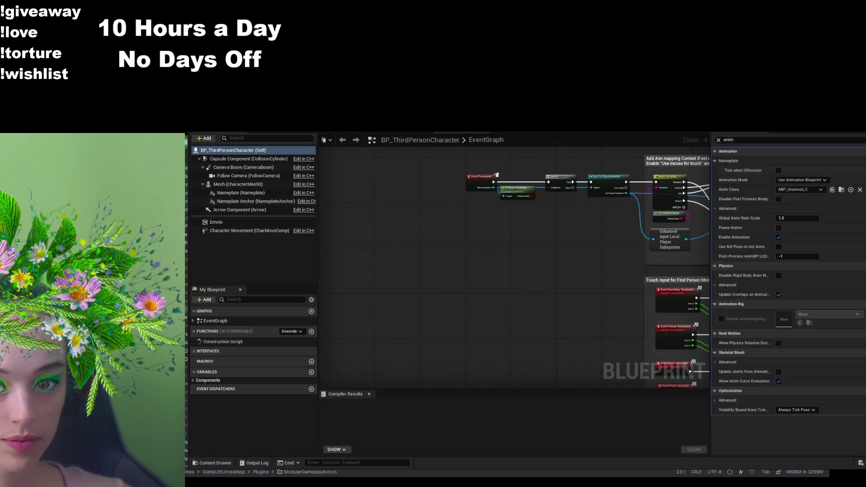
{"action": "left_click", "coordinate": [422, 134]}
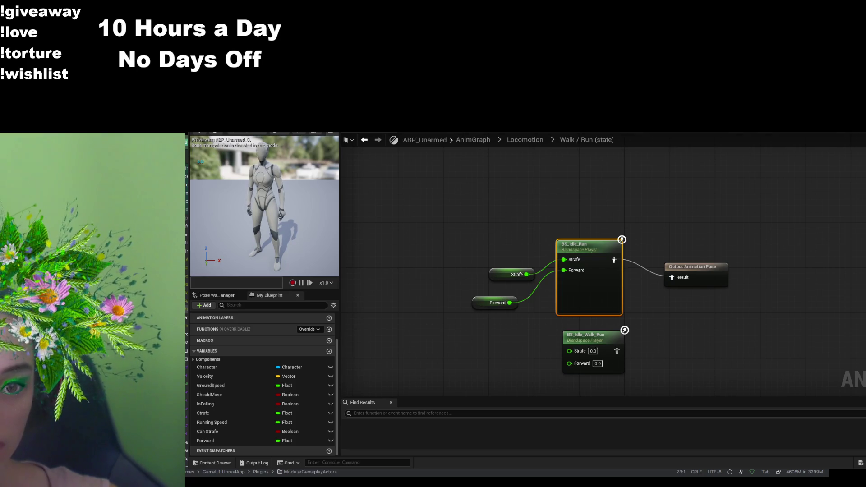
{"action": "left_click", "coordinate": [509, 198]}
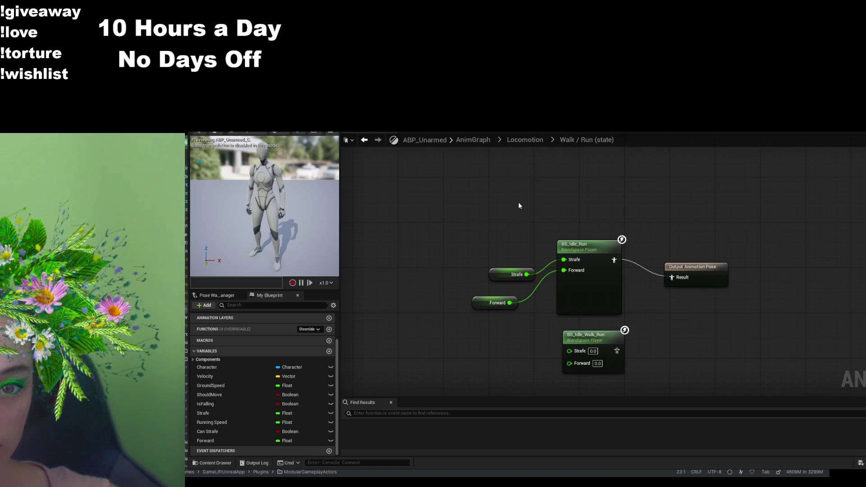
- Run a quick Play-in-Editor test, then go up to the top-level AnimGraph
{"action": "key", "text": "alt+p"}
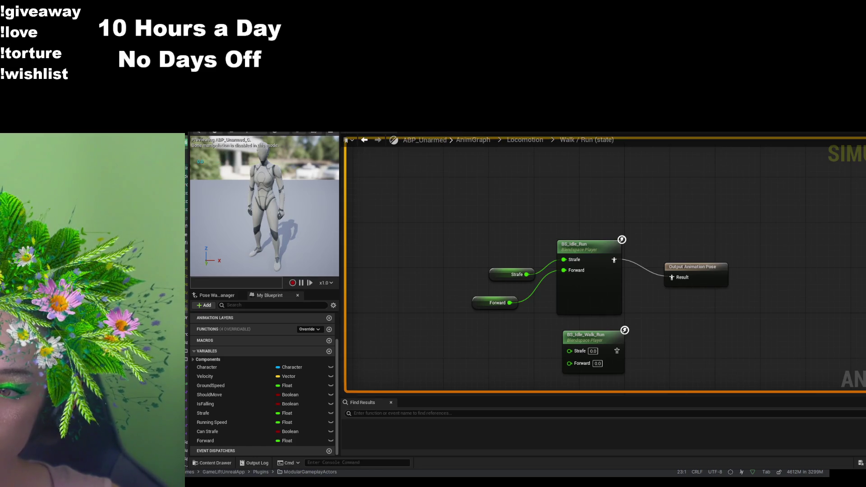
{"action": "key", "text": "Escape"}
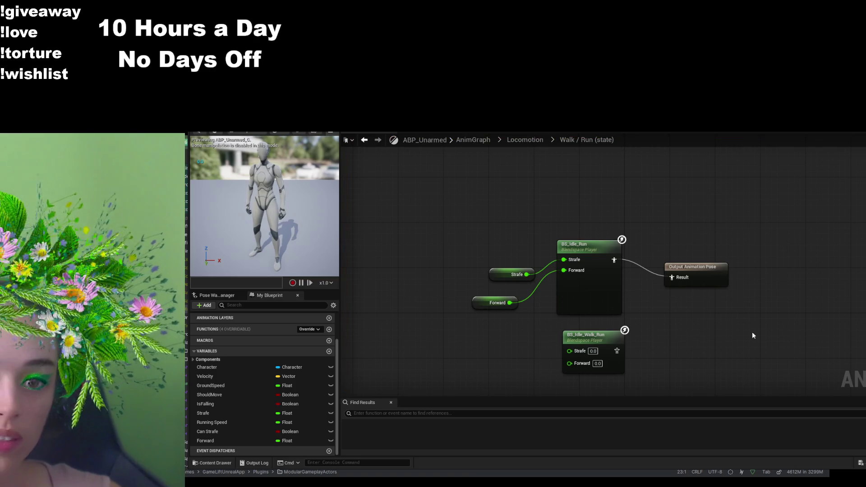
{"action": "left_click", "coordinate": [485, 135]}
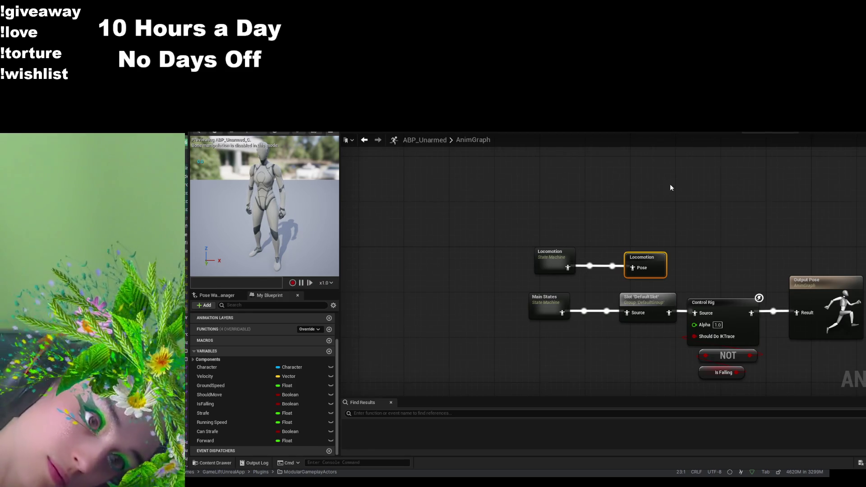
- Open the Main States state machine, go back to Walk / Run, and start another play test
{"action": "double_click", "coordinate": [545, 307]}
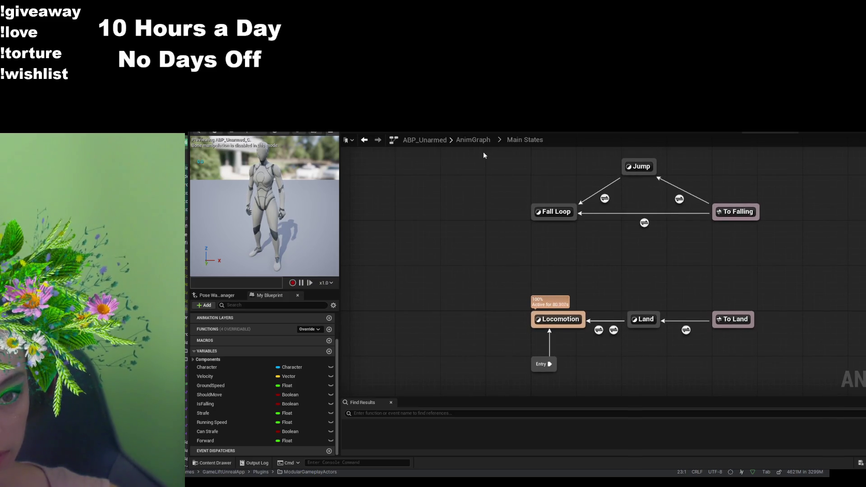
{"action": "key", "text": "alt+Left"}
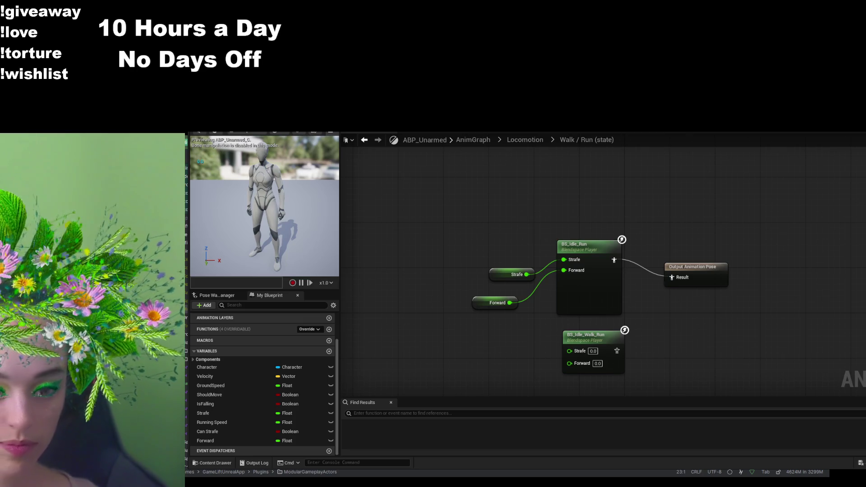
{"action": "key", "text": "alt+Tab"}
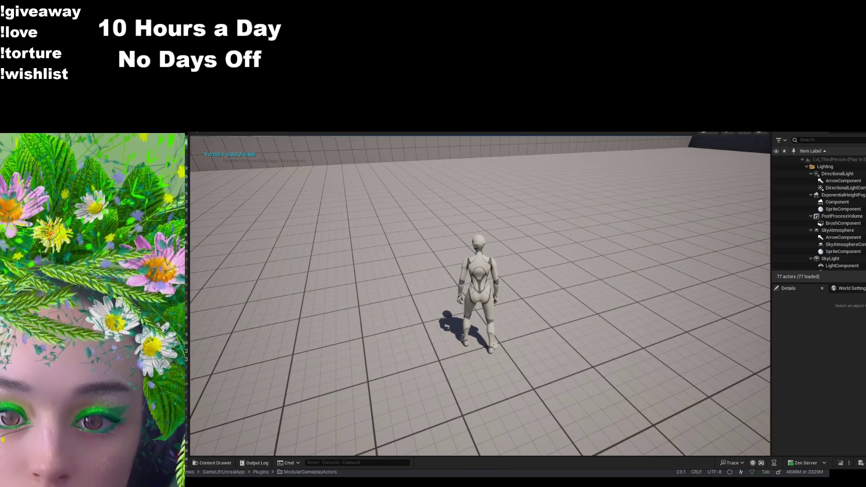
- End the play test and pan the ABP_Unarmed EventGraph to show the Sequence node
{"action": "key", "text": "alt+Tab"}
{"action": "key", "text": "alt+Tab"}
{"action": "key", "text": "alt+Tab"}
{"action": "key", "text": "alt+Tab"}
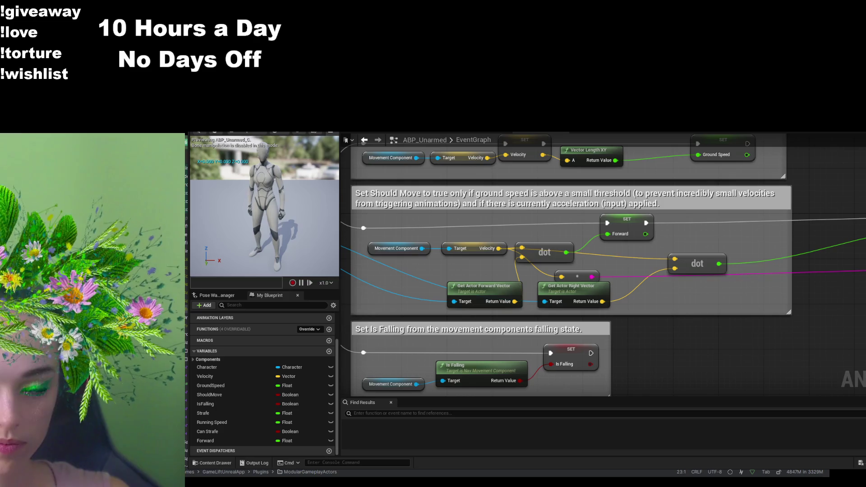
{"action": "left_click_drag", "start_coordinate": [535, 219], "coordinate": [607, 218]}
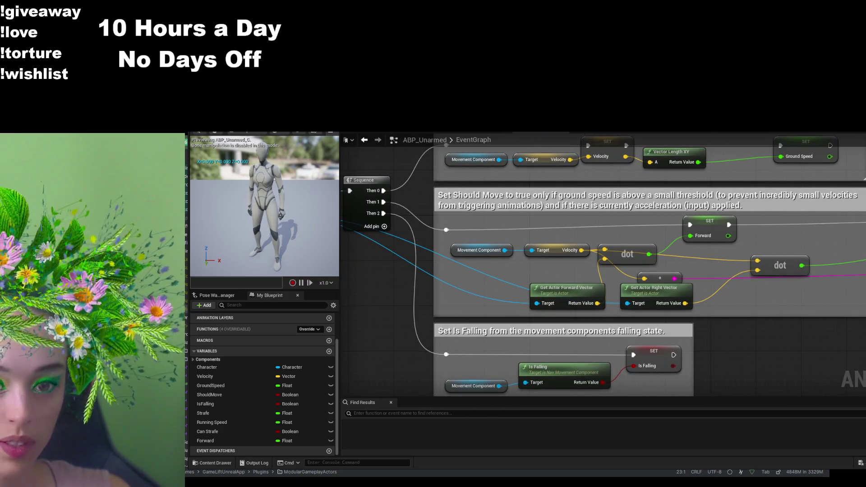
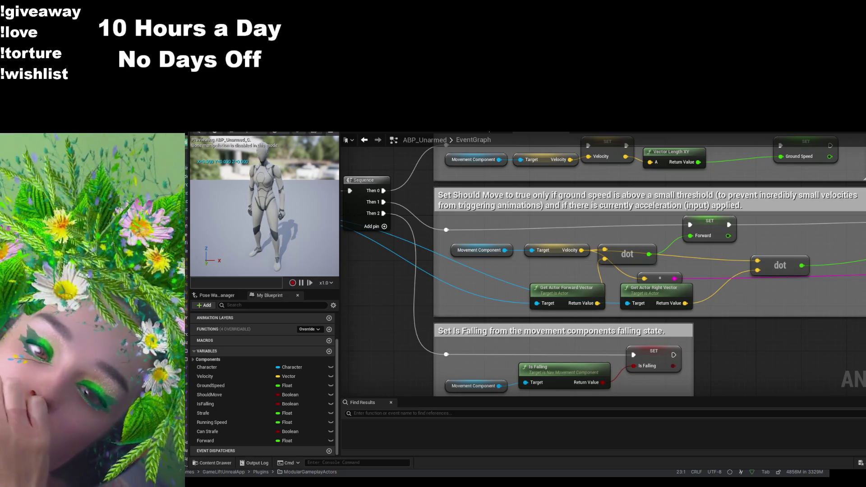
- Review the ShouldMove, Forward and Components variables, then open the Content Drawer at the top Content folder
{"action": "left_click", "coordinate": [309, 393]}
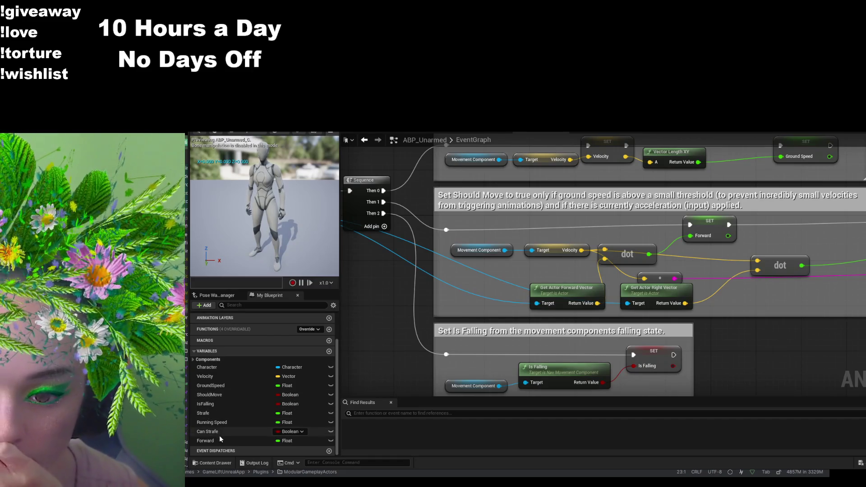
{"action": "left_click", "coordinate": [238, 440]}
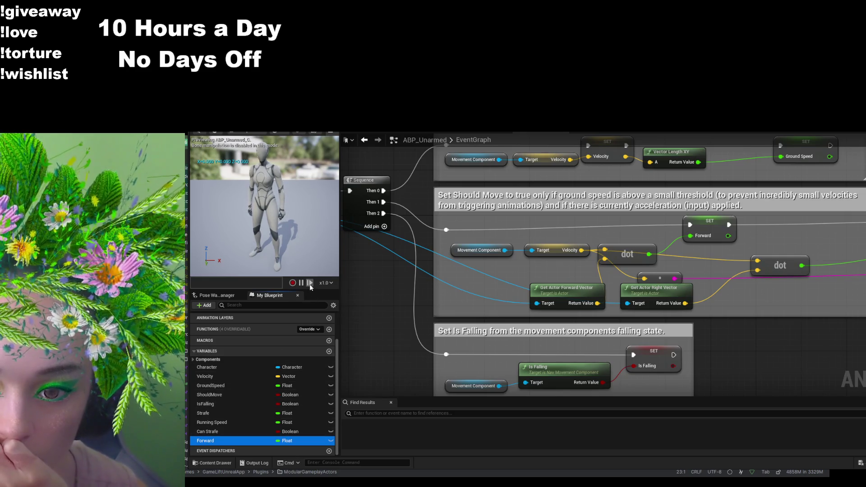
{"action": "left_click", "coordinate": [223, 296]}
{"action": "left_click", "coordinate": [256, 295]}
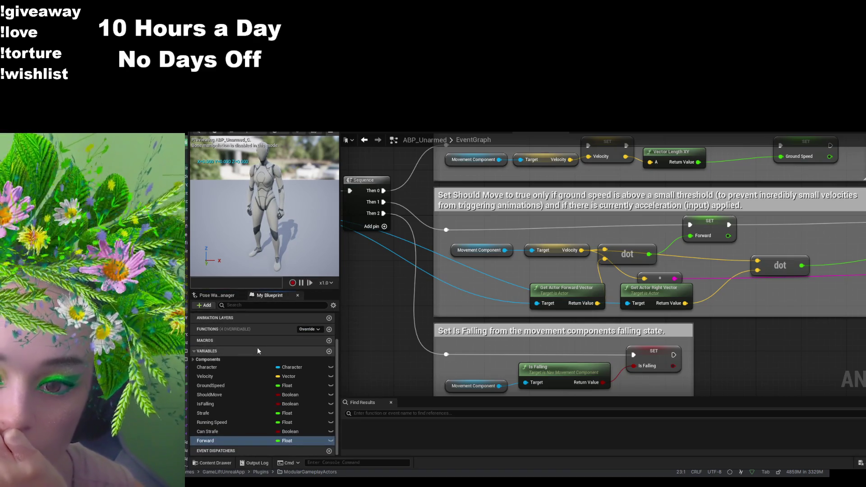
{"action": "left_click", "coordinate": [194, 360]}
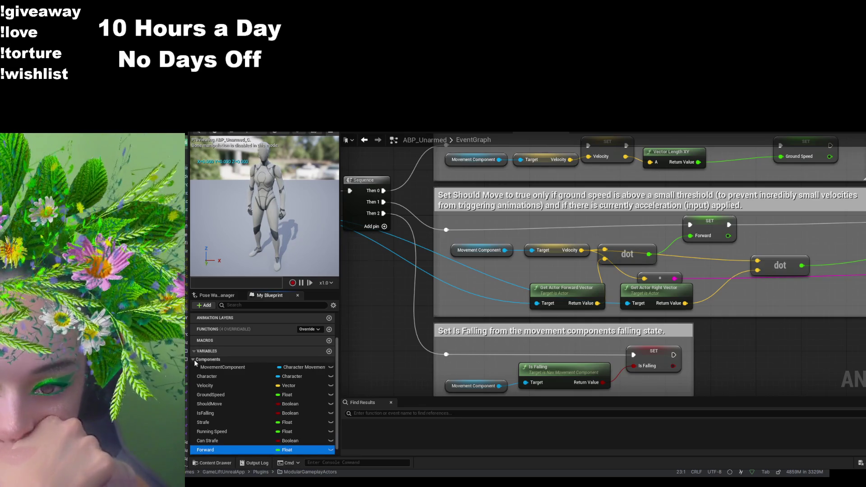
{"action": "left_click", "coordinate": [194, 359]}
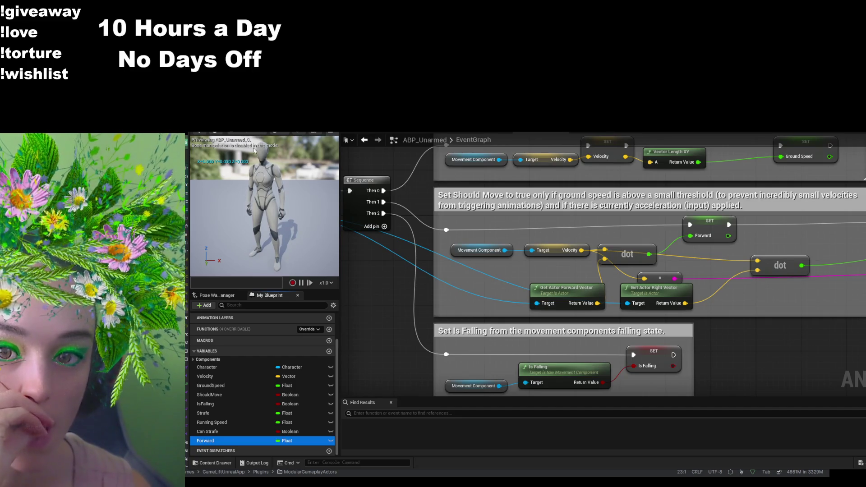
{"action": "key", "text": "ctrl+space"}
{"action": "left_click", "coordinate": [451, 339]}
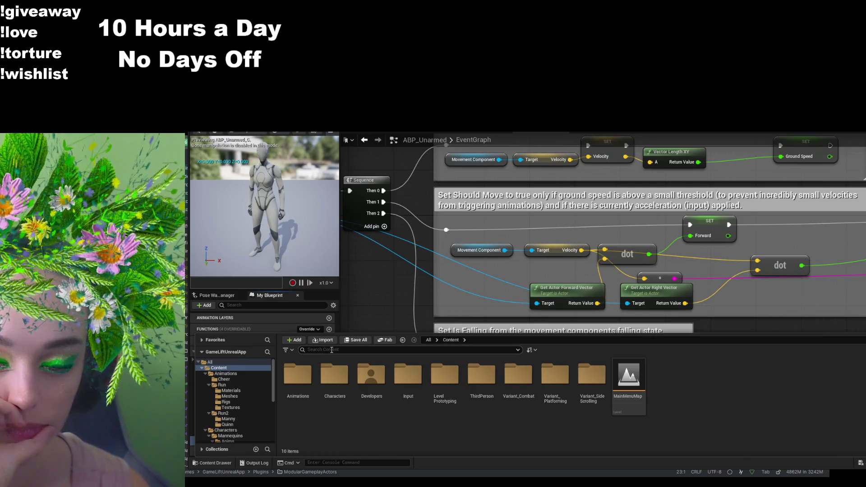
- Search 'bs_' in the Content Drawer and open the BS_Idle_Walk_Run blend space
{"action": "type", "text": "bs_"}
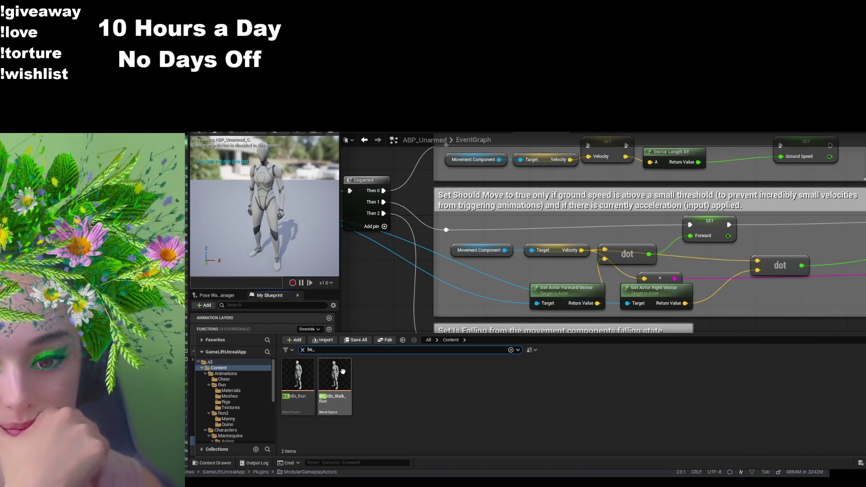
{"action": "double_click", "coordinate": [408, 374]}
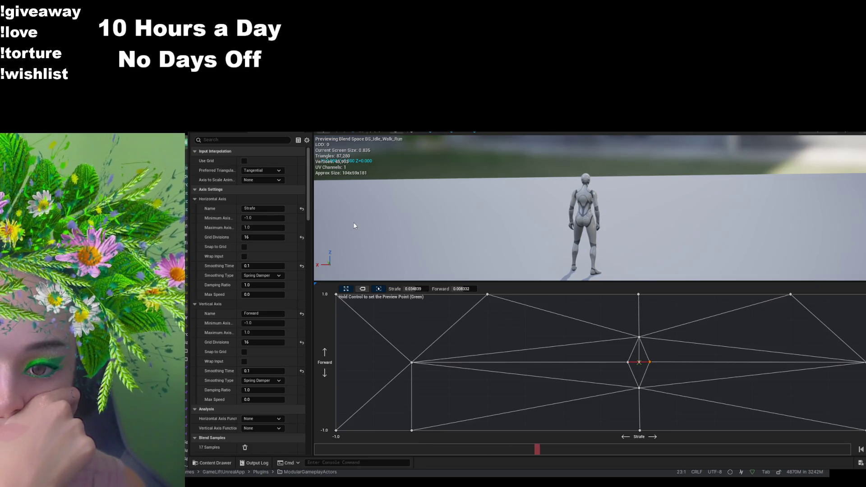
- Scroll through BS_Idle_Walk_Run's Details, then go back to ABP_Unarmed's Walk / Run state graph
{"action": "mouse_move", "coordinate": [308, 206]}
{"action": "left_mouse_down"}
{"action": "mouse_move", "coordinate": [310, 450]}
{"action": "mouse_move", "coordinate": [309, 441]}
{"action": "left_mouse_up"}
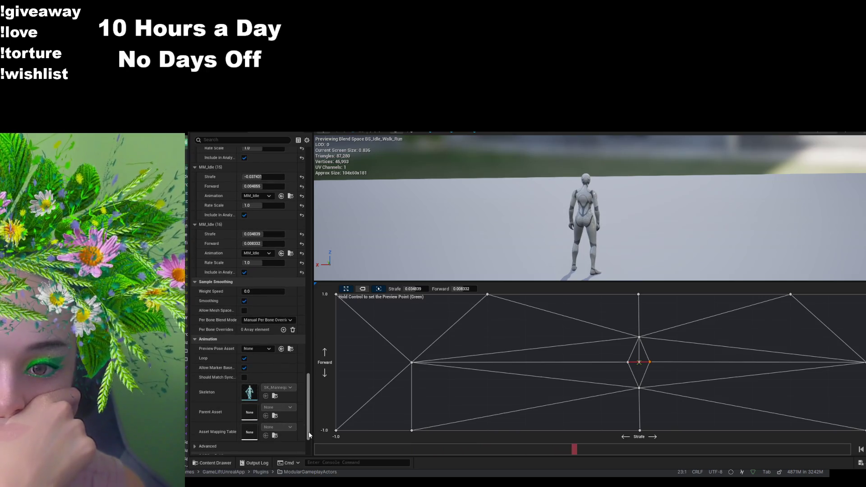
{"action": "left_click_drag", "start_coordinate": [308, 432], "coordinate": [305, 450]}
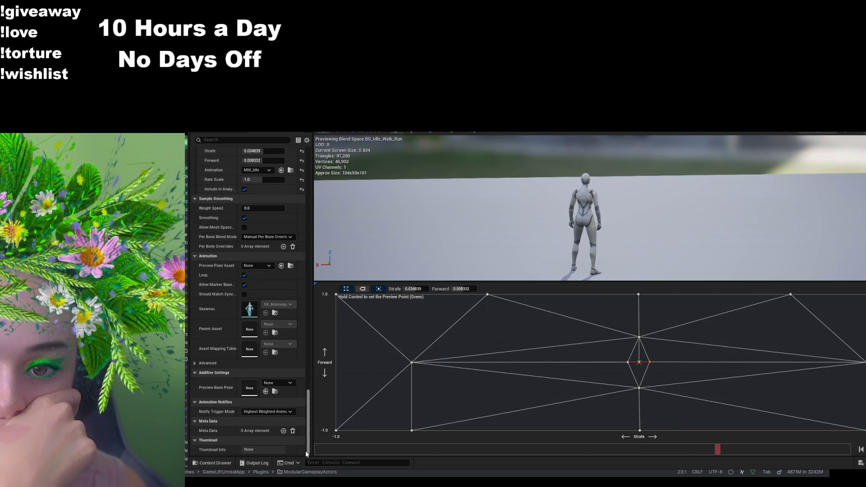
{"action": "left_click_drag", "start_coordinate": [304, 450], "coordinate": [323, 185]}
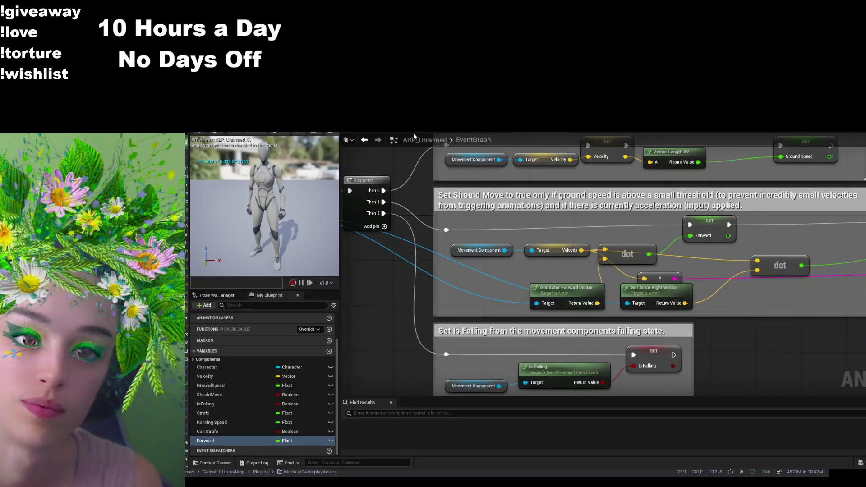
{"action": "left_click", "coordinate": [392, 133]}
{"action": "left_click", "coordinate": [378, 133]}
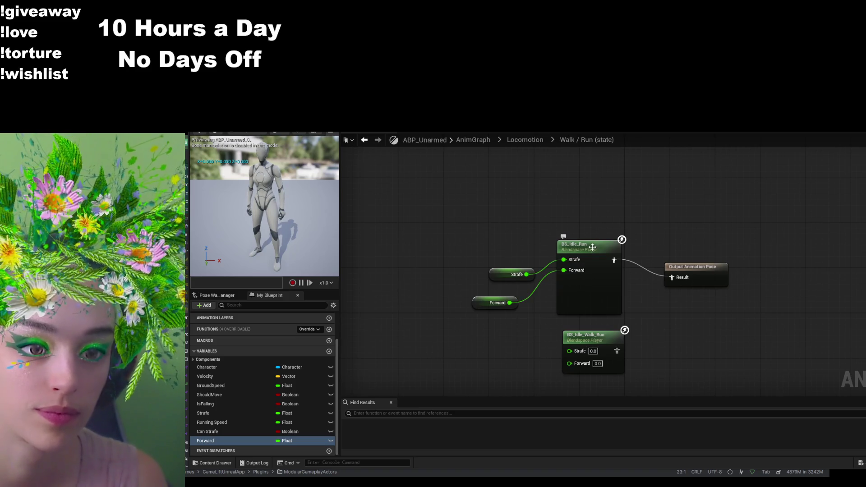
- Step through the Locomotion and Main States graphs, return to Walk / Run, and open BS_Idle_Run
{"action": "left_click", "coordinate": [590, 250]}
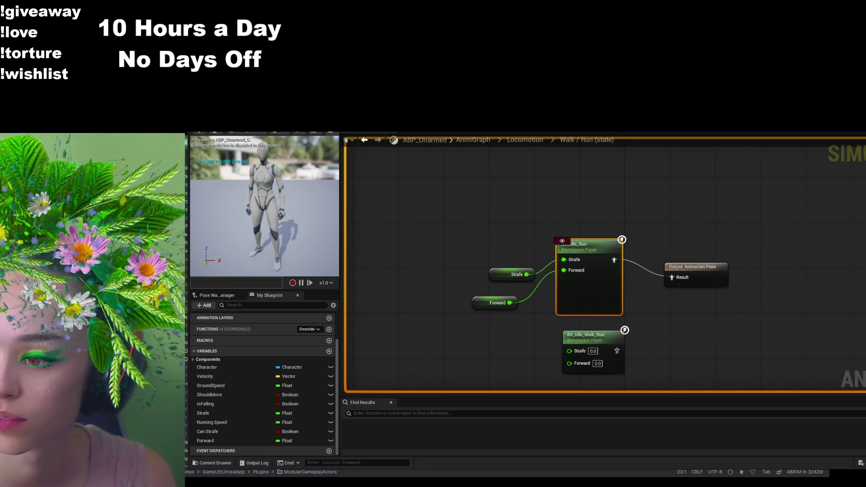
{"action": "left_click", "coordinate": [533, 141]}
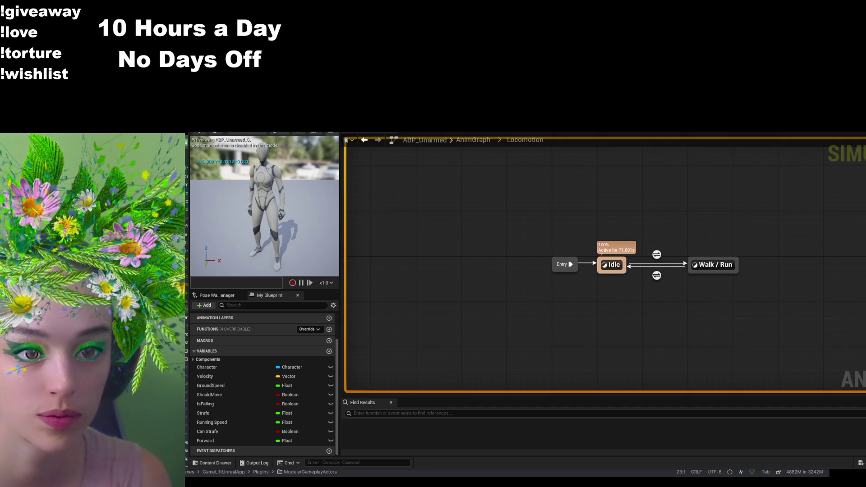
{"action": "left_click", "coordinate": [474, 140]}
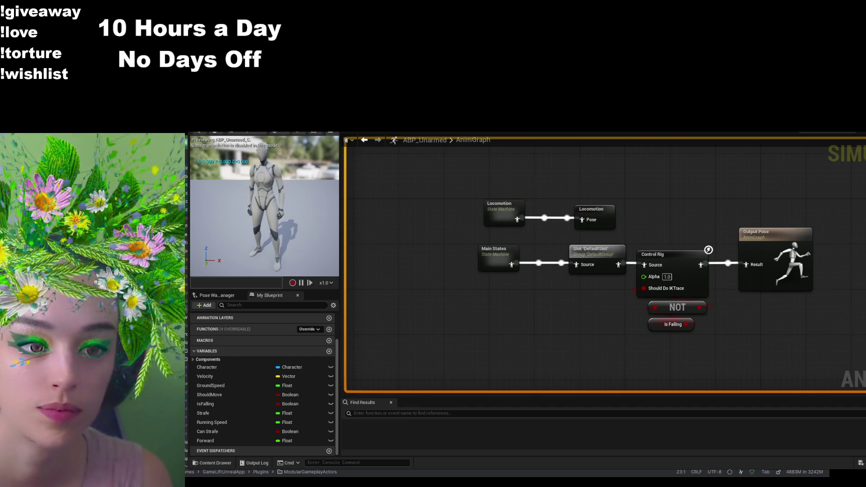
{"action": "double_click", "coordinate": [486, 251]}
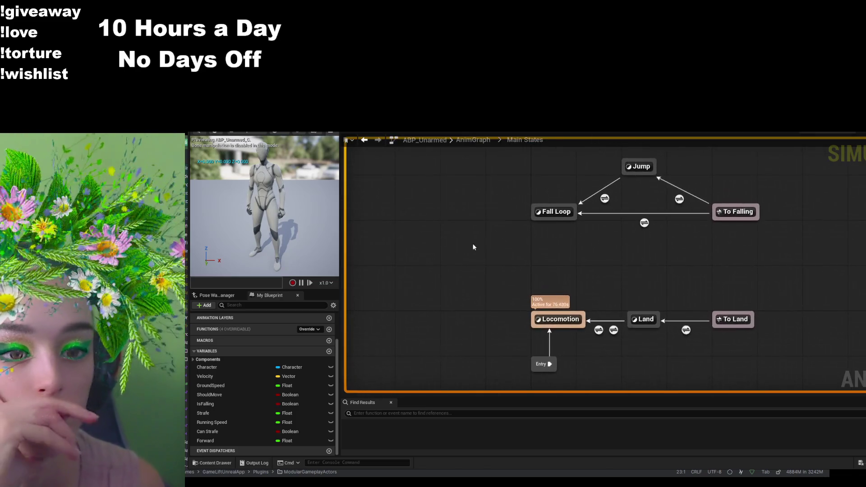
{"action": "double_click", "coordinate": [559, 319]}
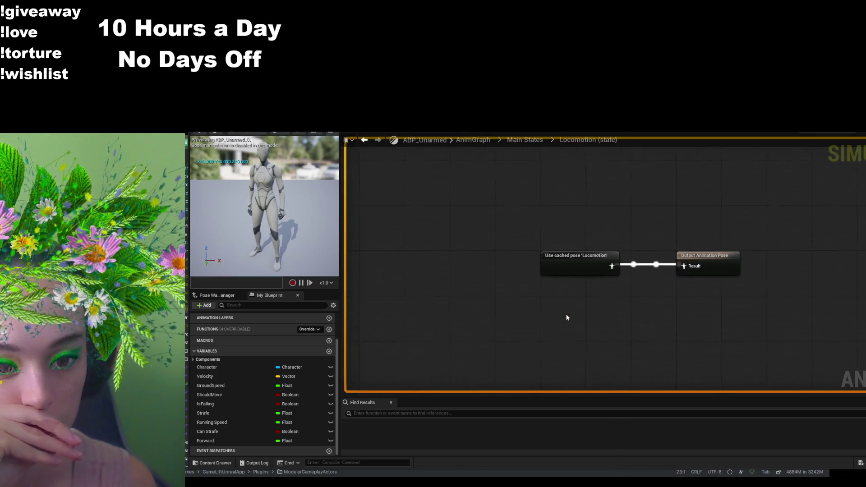
{"action": "double_click", "coordinate": [588, 269]}
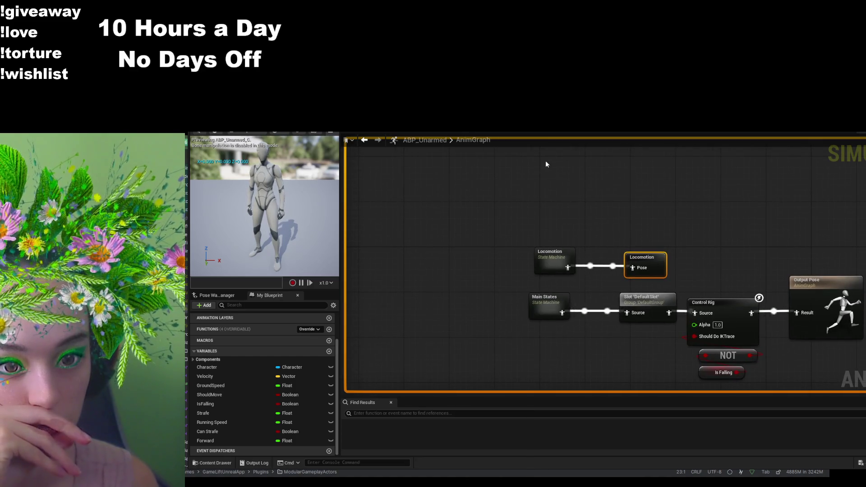
{"action": "left_click", "coordinate": [713, 133]}
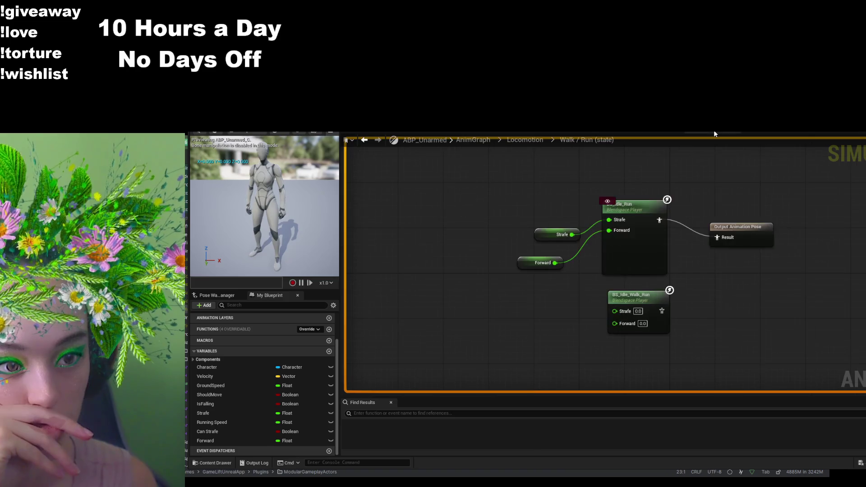
{"action": "double_click", "coordinate": [640, 236]}
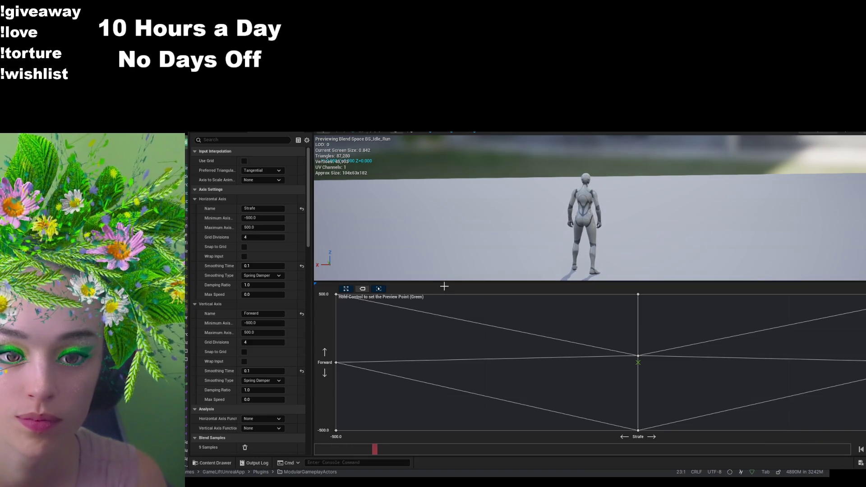
- Enlarge the BS_Idle_Run preview viewport, then switch back to the ABP_Unarmed blueprint graph
{"action": "mouse_move", "coordinate": [448, 281]}
{"action": "left_mouse_down"}
{"action": "mouse_move", "coordinate": [447, 350]}
{"action": "mouse_move", "coordinate": [447, 328]}
{"action": "left_mouse_up"}
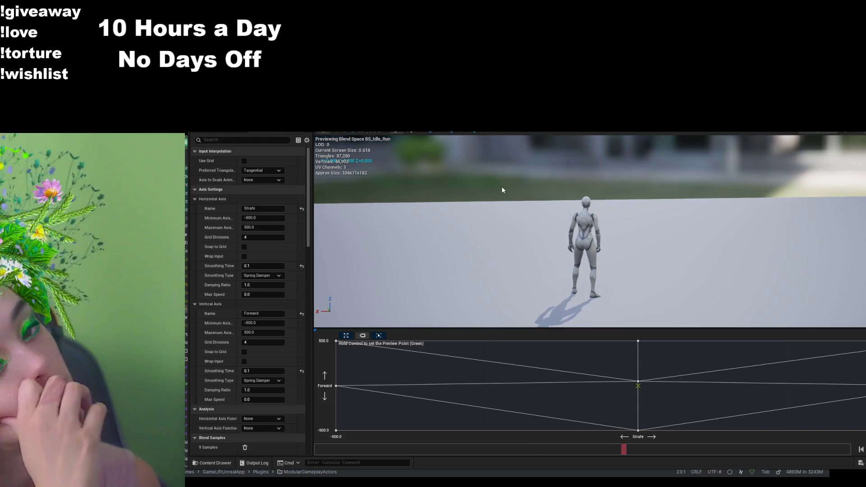
{"action": "left_click", "coordinate": [451, 130]}
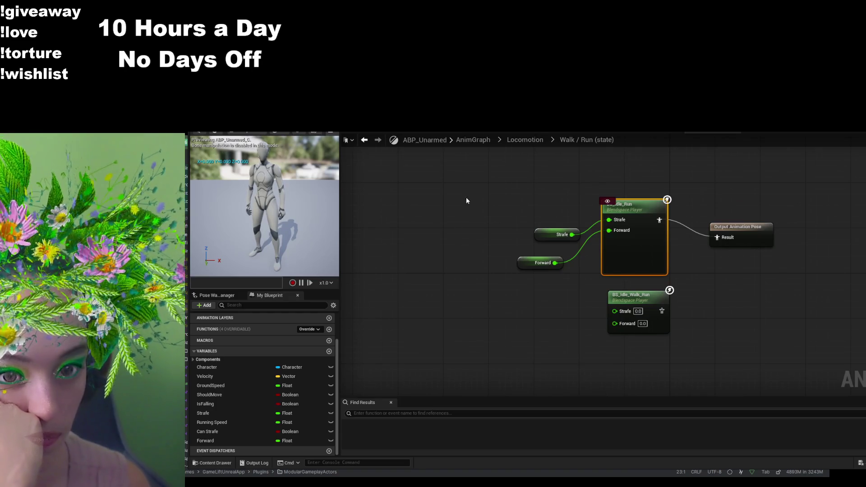
- Switch between the EventGraph and Locomotion graphs, ending on the top-level AnimGraph
{"action": "left_click", "coordinate": [486, 132]}
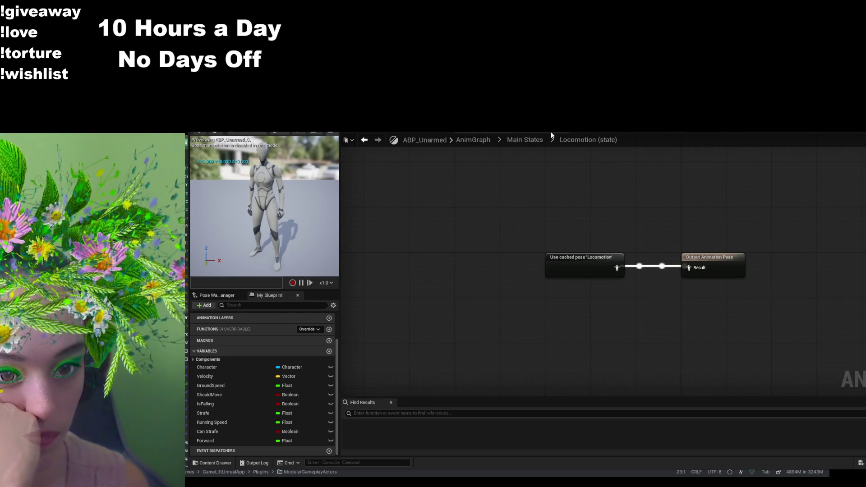
{"action": "left_click", "coordinate": [550, 132]}
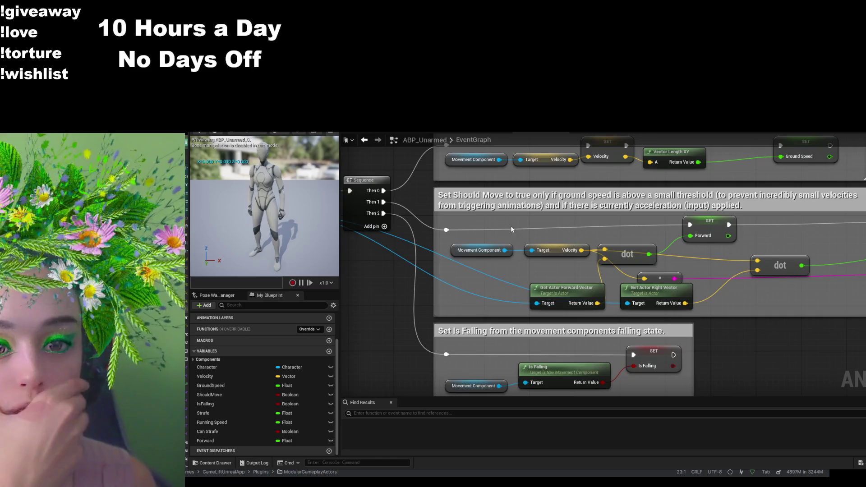
{"action": "left_click", "coordinate": [476, 142]}
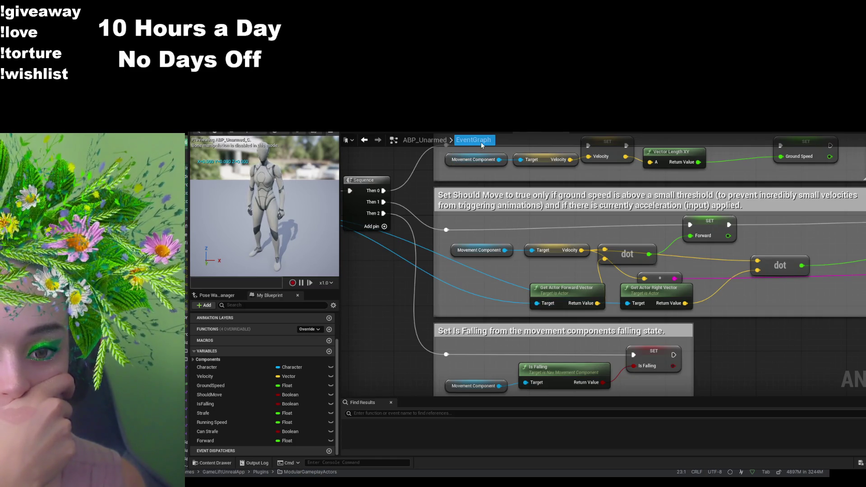
{"action": "left_click", "coordinate": [360, 133]}
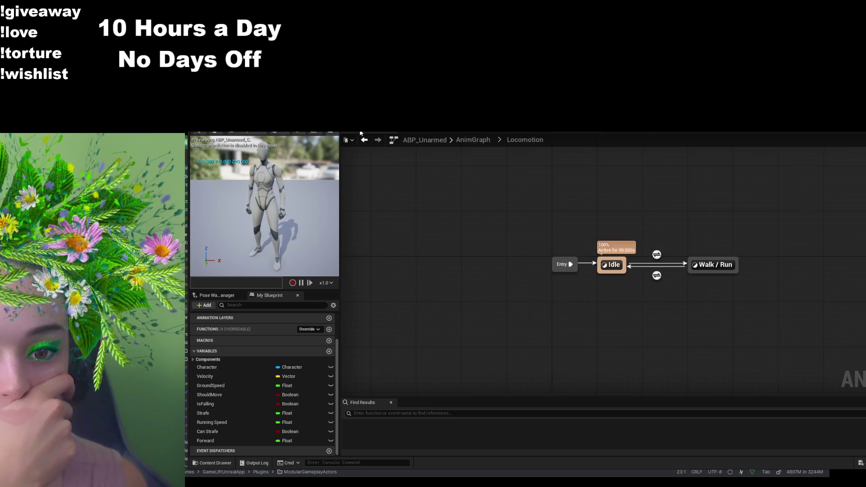
{"action": "left_click", "coordinate": [472, 143]}
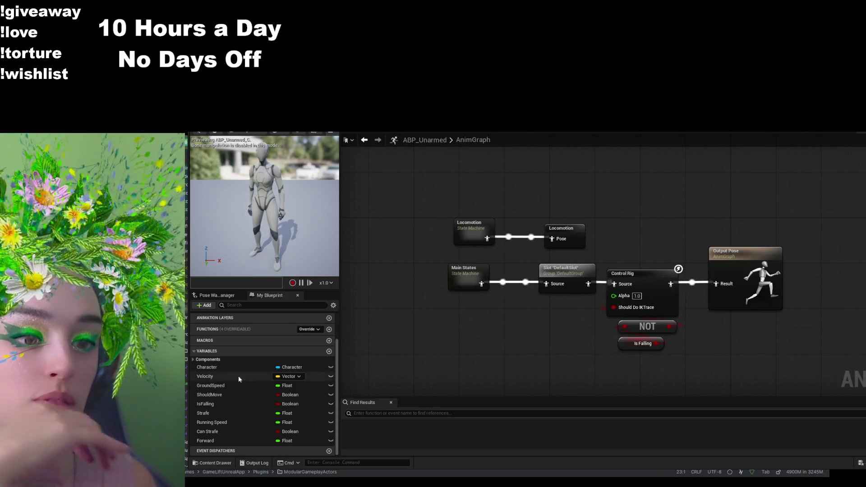
- Place a BS_Idle_Run blendspace player in the AnimGraph and wire it into Output Pose
{"action": "left_click", "coordinate": [208, 463]}
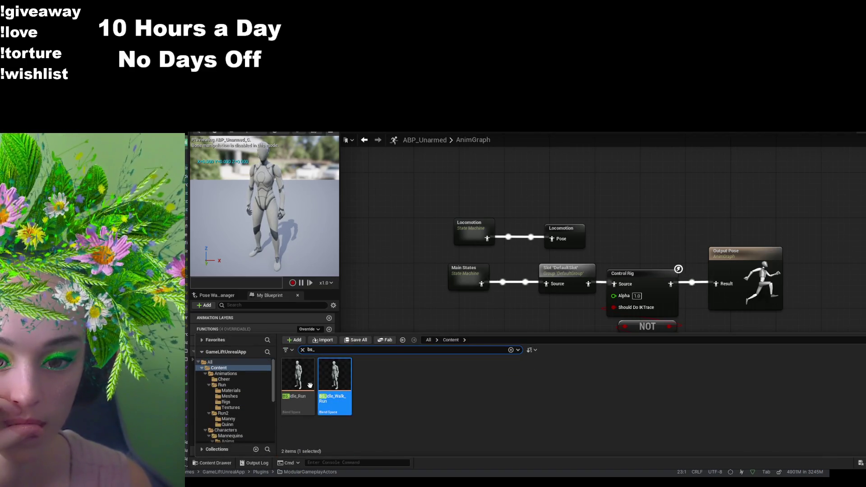
{"action": "left_click", "coordinate": [298, 388]}
{"action": "left_click_drag", "start_coordinate": [573, 275], "coordinate": [649, 199]}
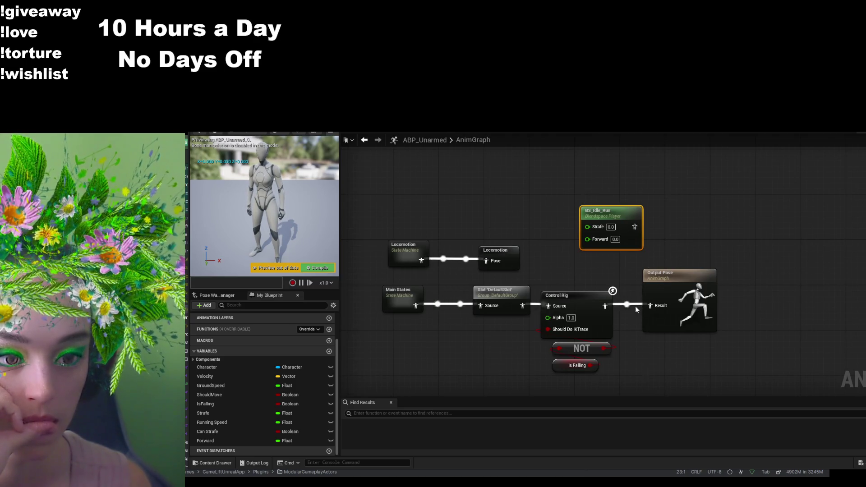
{"action": "left_click", "coordinate": [658, 314]}
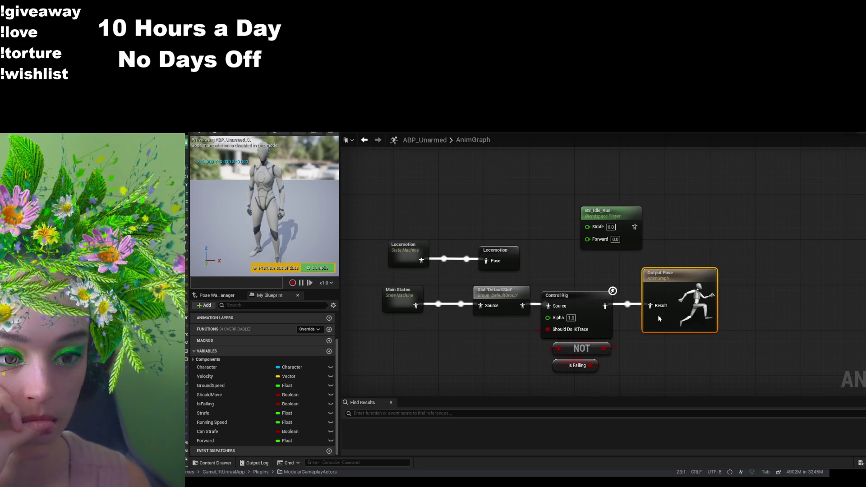
{"action": "left_click_drag", "start_coordinate": [667, 333], "coordinate": [695, 259]}
{"action": "left_click_drag", "start_coordinate": [634, 227], "coordinate": [678, 232]}
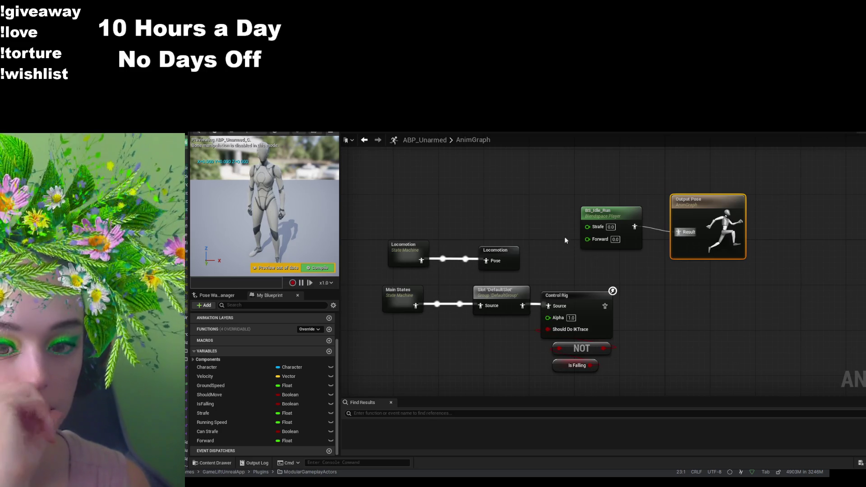
- Add Strafe and Forward variable getters beside the blend space and compile
{"action": "left_click", "coordinate": [227, 413]}
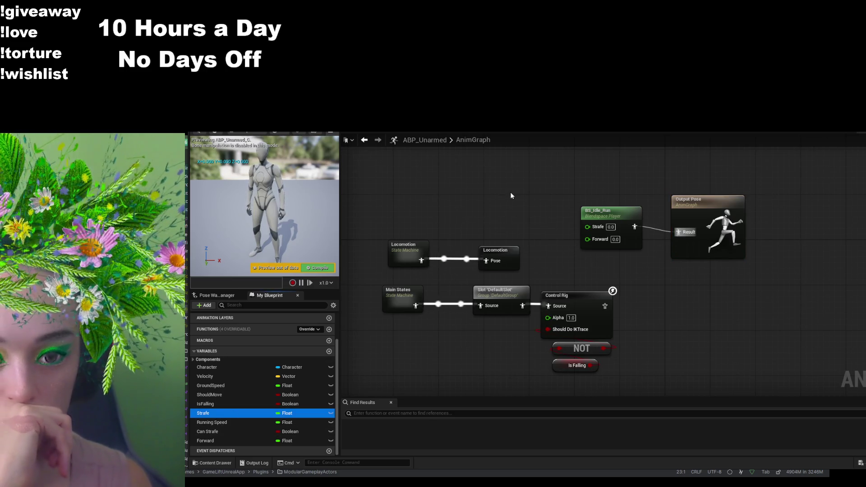
{"action": "mouse_move", "coordinate": [521, 207]}
{"action": "left_mouse_down"}
{"action": "mouse_move", "coordinate": [519, 199]}
{"action": "mouse_move", "coordinate": [522, 220]}
{"action": "mouse_move", "coordinate": [564, 210]}
{"action": "mouse_move", "coordinate": [587, 226]}
{"action": "mouse_move", "coordinate": [588, 237]}
{"action": "left_mouse_up"}
{"action": "left_click", "coordinate": [216, 441]}
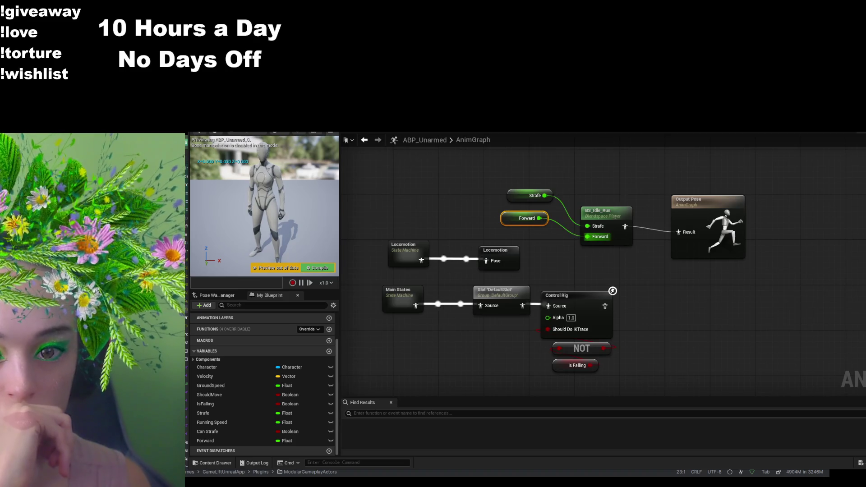
{"action": "key", "text": "F7"}
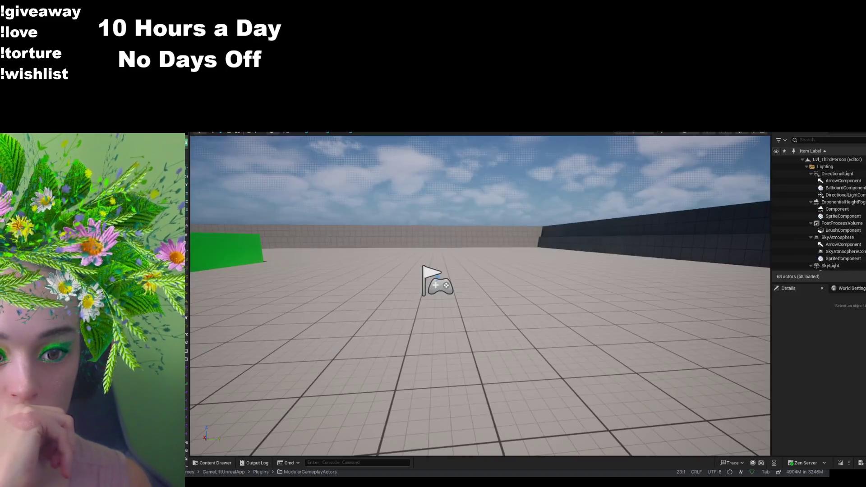
- Playtest the level, running the character with W and A, then return to the AnimGraph
{"action": "key", "text": "alt+p"}
{"action": "key", "text": "w"}
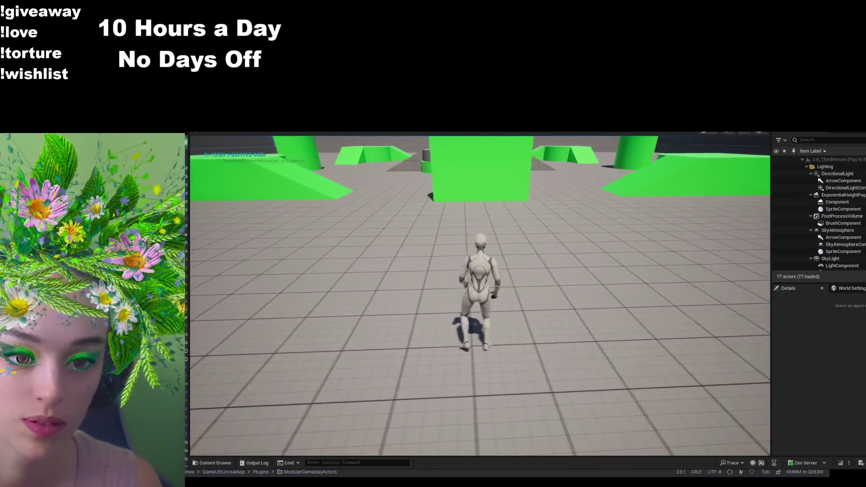
{"action": "key", "text": "a"}
{"action": "key", "text": "w"}
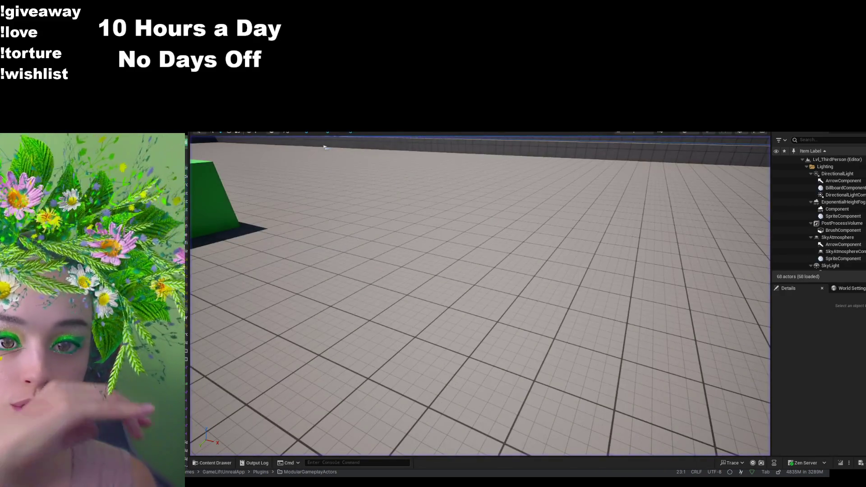
{"action": "key", "text": "Escape"}
{"action": "mouse_move", "coordinate": [660, 293]}
{"action": "left_mouse_down"}
{"action": "mouse_move", "coordinate": [699, 292]}
{"action": "mouse_move", "coordinate": [682, 294]}
{"action": "left_mouse_up"}
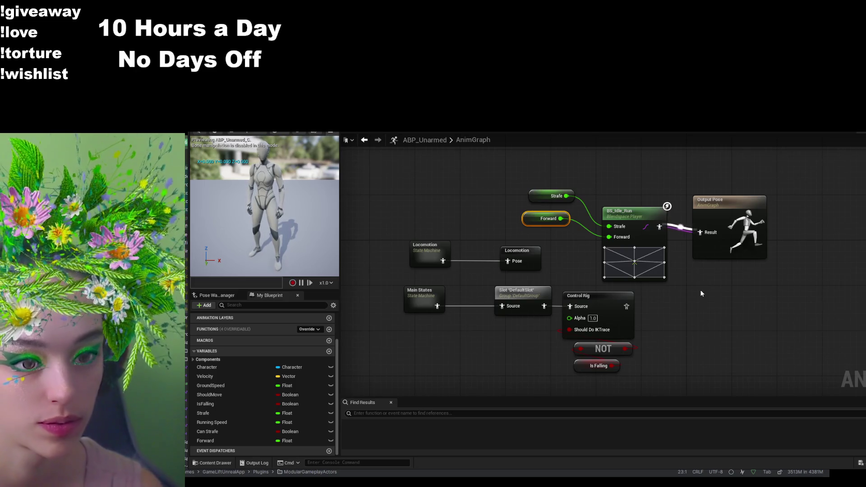
- Delete the BS_Idle_Run player and its Strafe and Forward getter nodes
{"action": "left_click", "coordinate": [633, 219]}
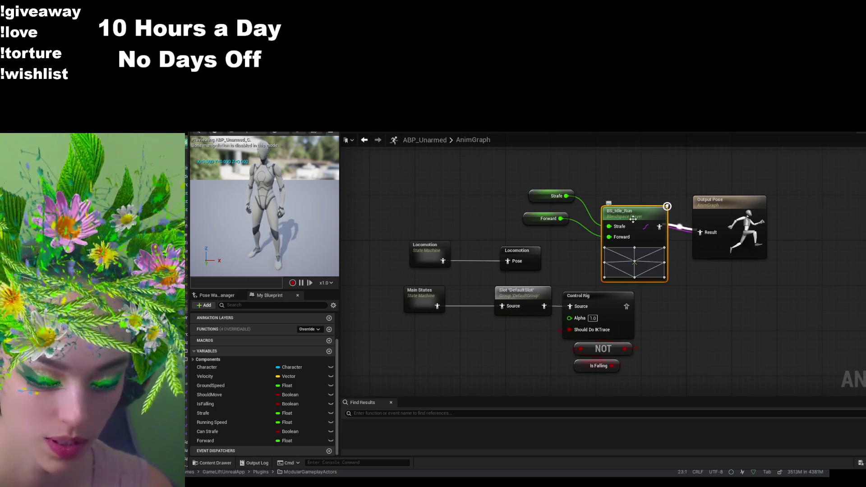
{"action": "key", "text": "Delete"}
{"action": "left_click", "coordinate": [551, 190]}
{"action": "key", "text": "Delete"}
{"action": "left_click", "coordinate": [546, 218]}
{"action": "key", "text": "Delete"}
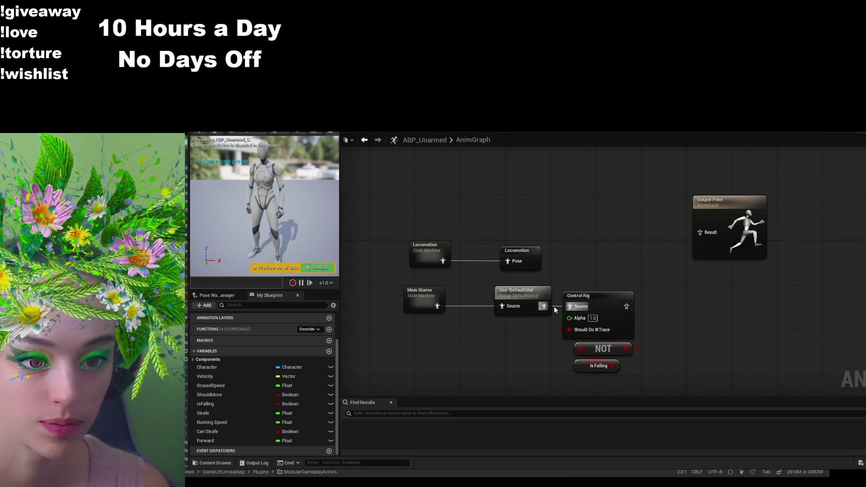
- Wire the DefaultSlot output straight into Output Pose, move Control Rig aside, and compile
{"action": "left_click", "coordinate": [579, 310]}
{"action": "mouse_move", "coordinate": [544, 307]}
{"action": "left_mouse_down"}
{"action": "mouse_move", "coordinate": [682, 227]}
{"action": "mouse_move", "coordinate": [709, 233]}
{"action": "left_mouse_up"}
{"action": "left_click_drag", "start_coordinate": [589, 296], "coordinate": [629, 307]}
{"action": "key", "text": "F7"}
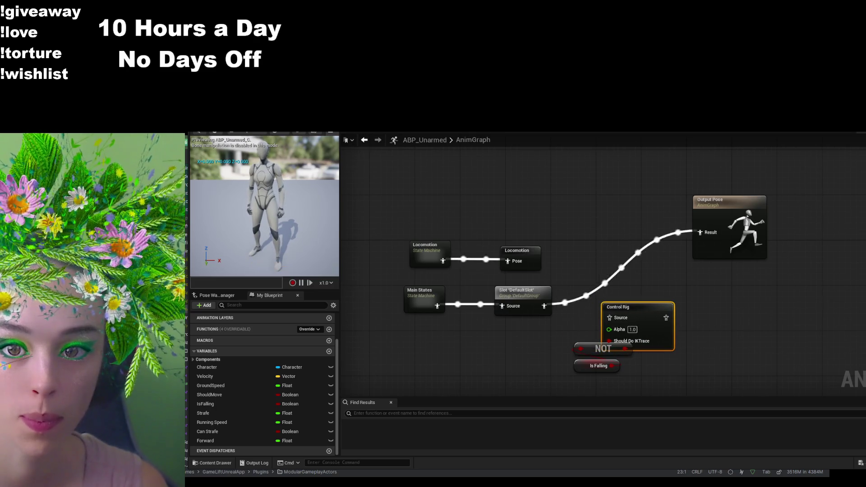
- Playtest the level again, then return to ABP_Unarmed's AnimGraph
{"action": "left_click", "coordinate": [431, 134]}
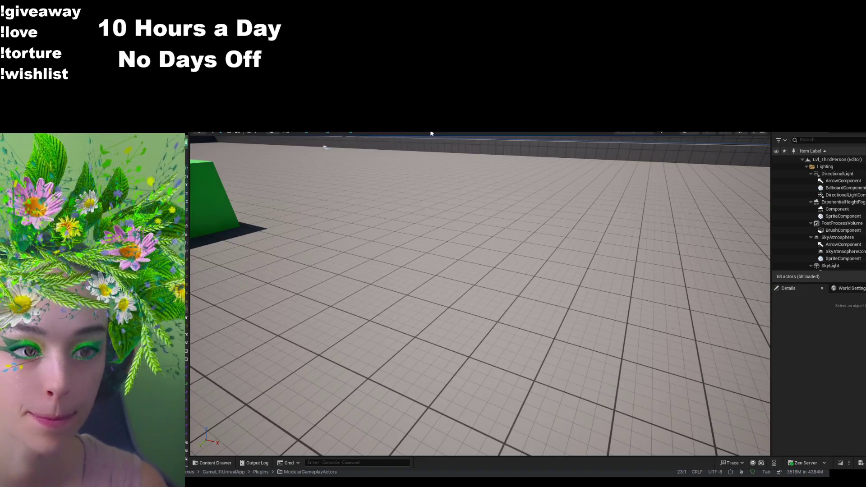
{"action": "key", "text": "alt+p"}
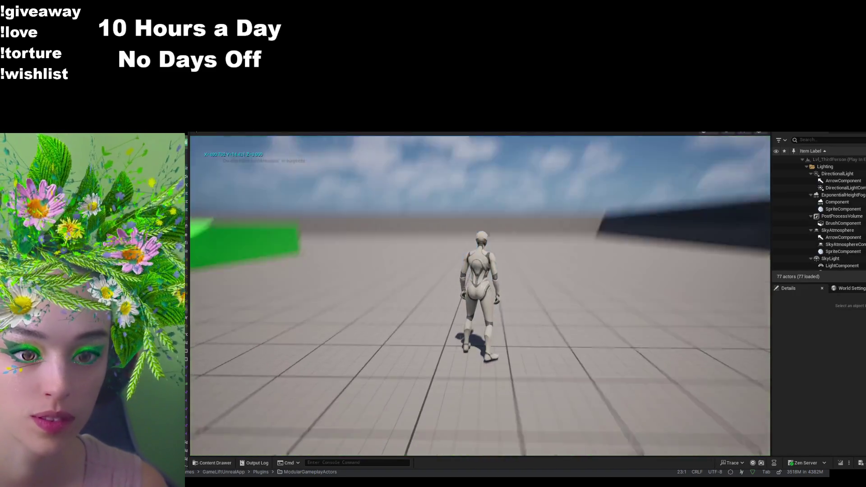
{"action": "left_click", "coordinate": [451, 134]}
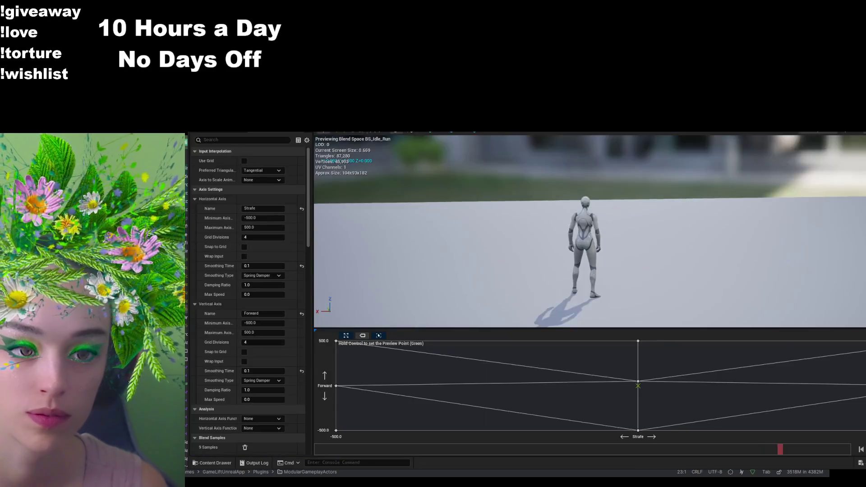
{"action": "left_click", "coordinate": [496, 134]}
{"action": "left_click_drag", "start_coordinate": [631, 215], "coordinate": [621, 188]}
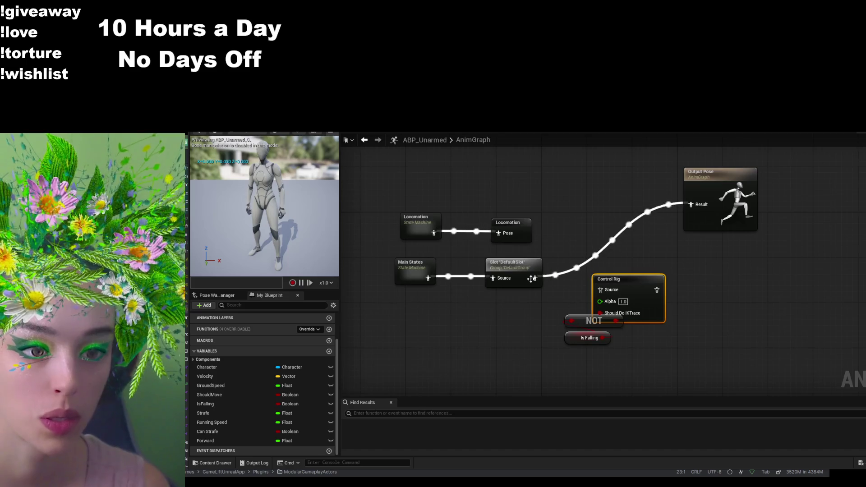
- Break the Main States and Output Pose links on the slot, undo that, and compile
{"action": "left_click", "coordinate": [500, 271]}
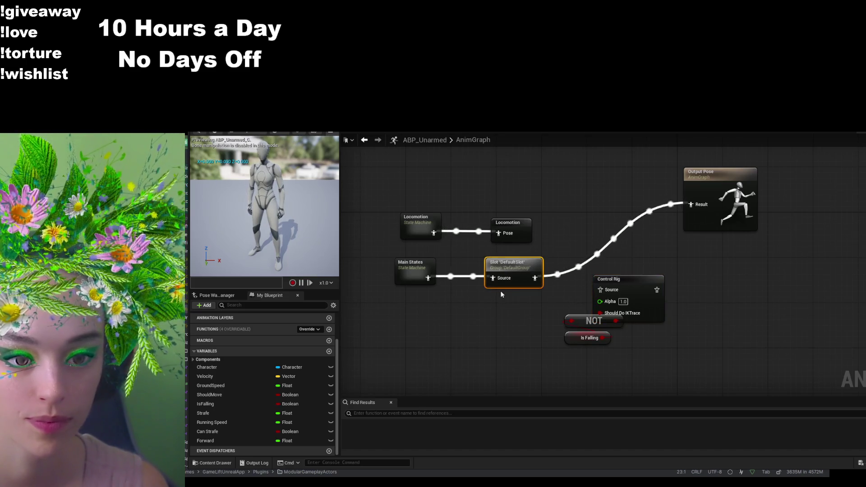
{"action": "left_click", "coordinate": [487, 278], "text": "alt"}
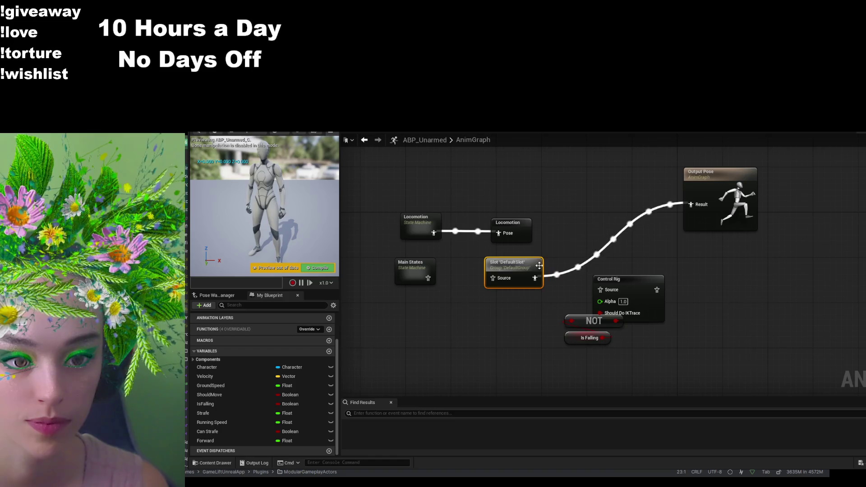
{"action": "left_click", "coordinate": [715, 225]}
{"action": "left_click", "coordinate": [690, 204], "text": "alt"}
{"action": "key", "text": "ctrl+z"}
{"action": "key", "text": "ctrl+z"}
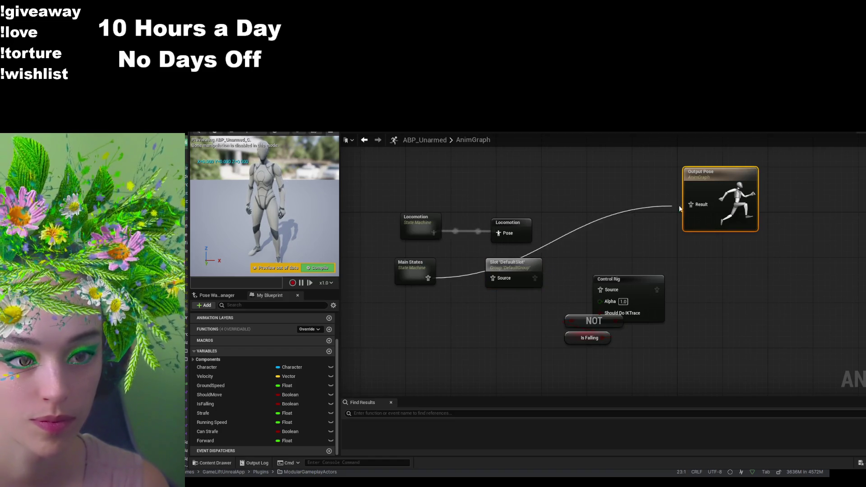
{"action": "left_click", "coordinate": [285, 133]}
- Play the level once more from the level editor, then go back to the blueprint
{"action": "key", "text": "ctrl+Tab"}
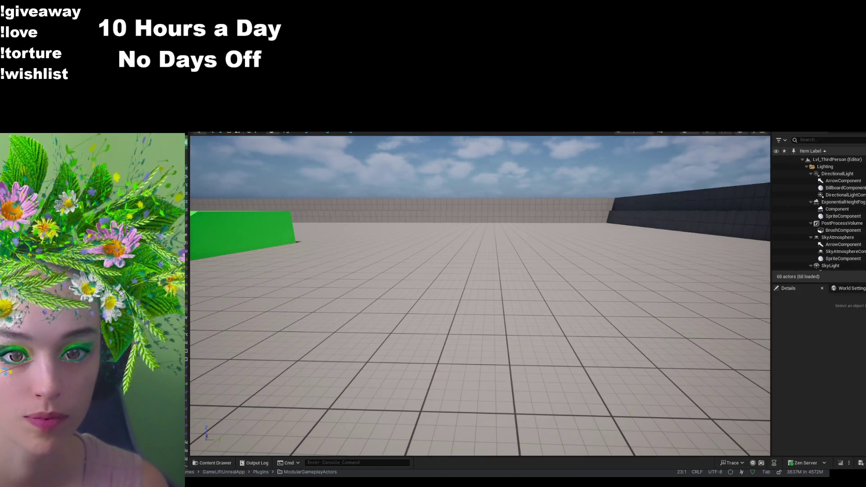
{"action": "key", "text": "alt+p"}
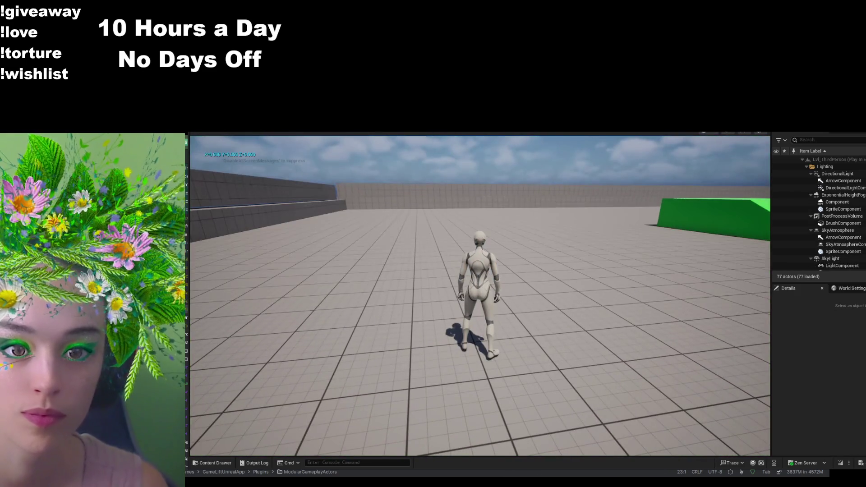
{"action": "key", "text": "ctrl+Tab"}
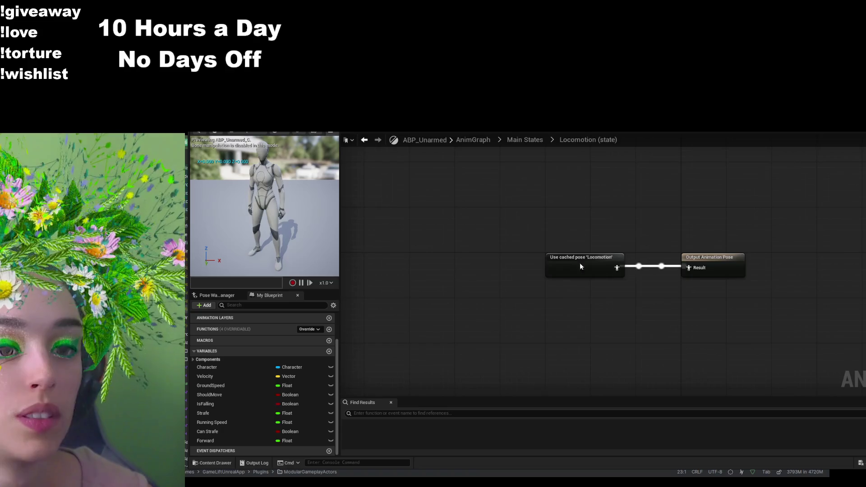
- Inspect the Locomotion state machine's Walk / Run and Idle states, ending in the Walk / Run graph
{"action": "double_click", "coordinate": [580, 262]}
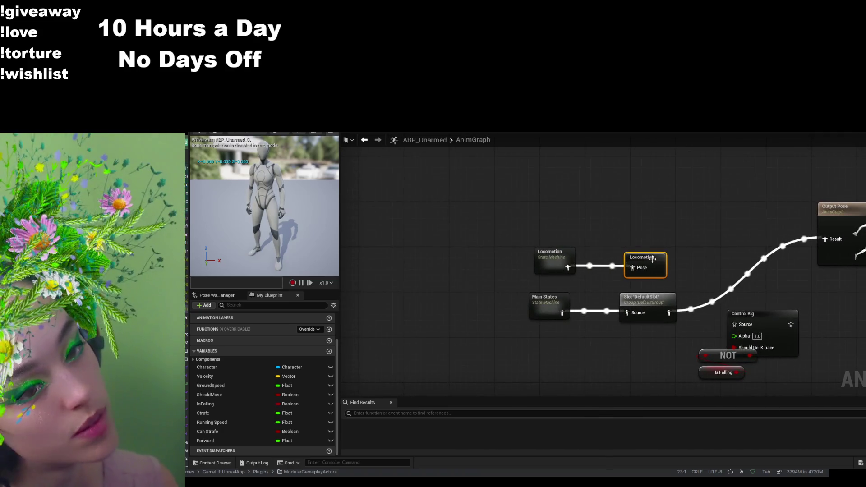
{"action": "double_click", "coordinate": [553, 259]}
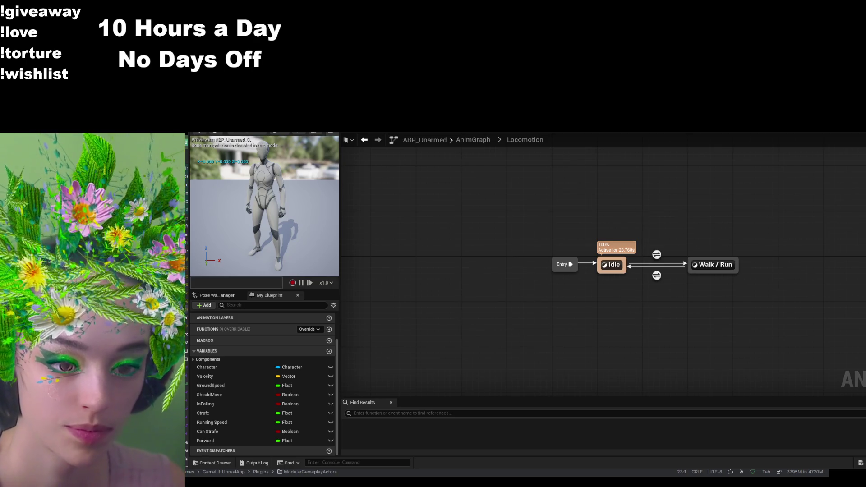
{"action": "double_click", "coordinate": [710, 266]}
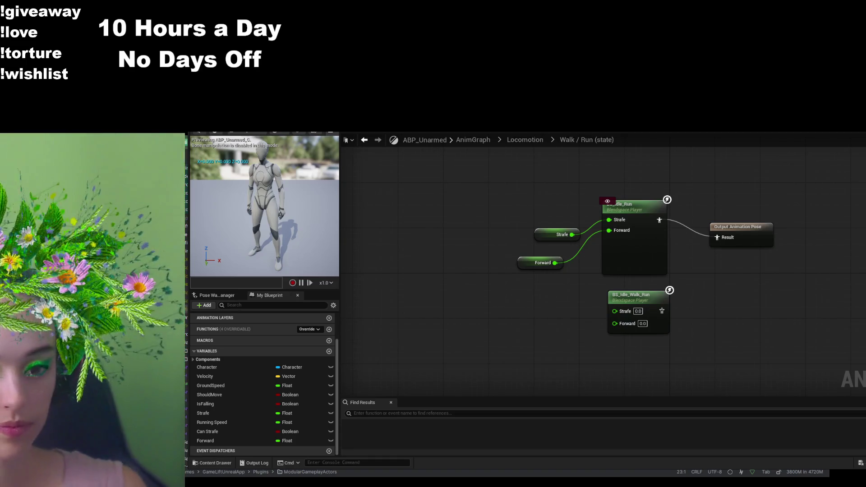
{"action": "left_click", "coordinate": [519, 142]}
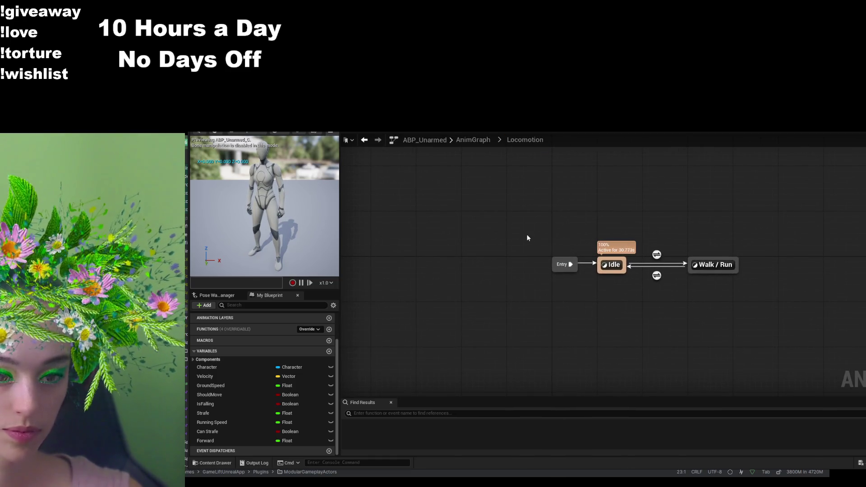
{"action": "double_click", "coordinate": [611, 266]}
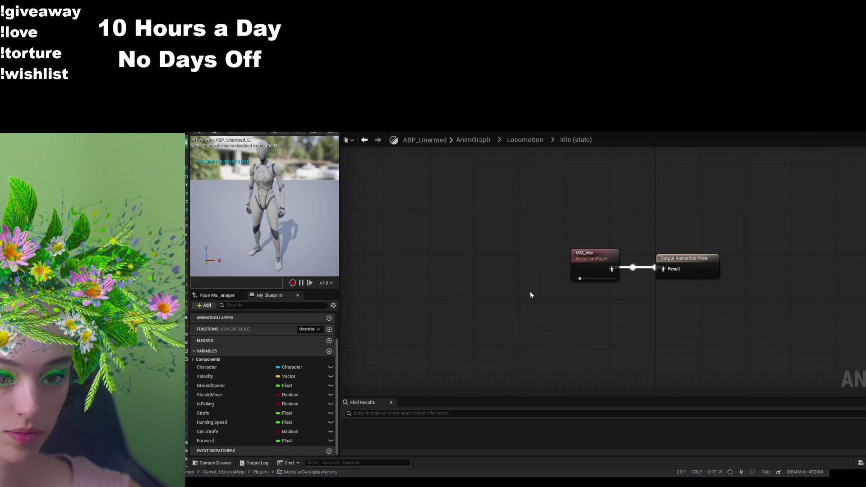
{"action": "left_click", "coordinate": [527, 140]}
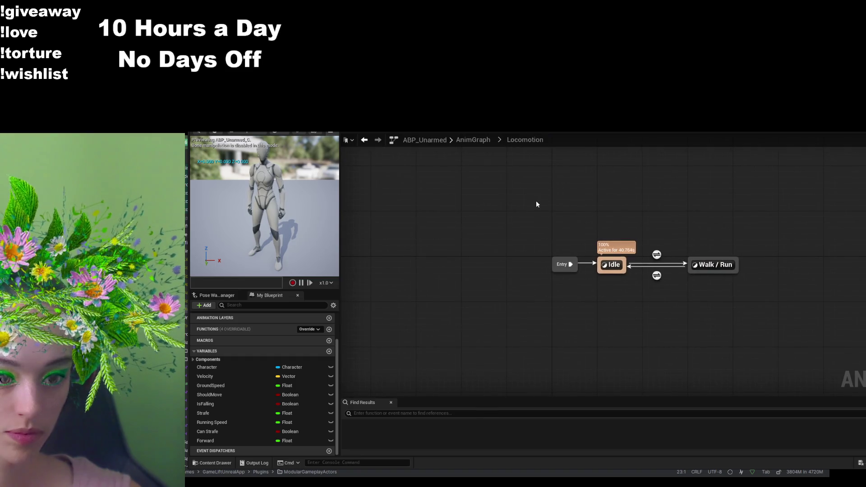
{"action": "double_click", "coordinate": [719, 265]}
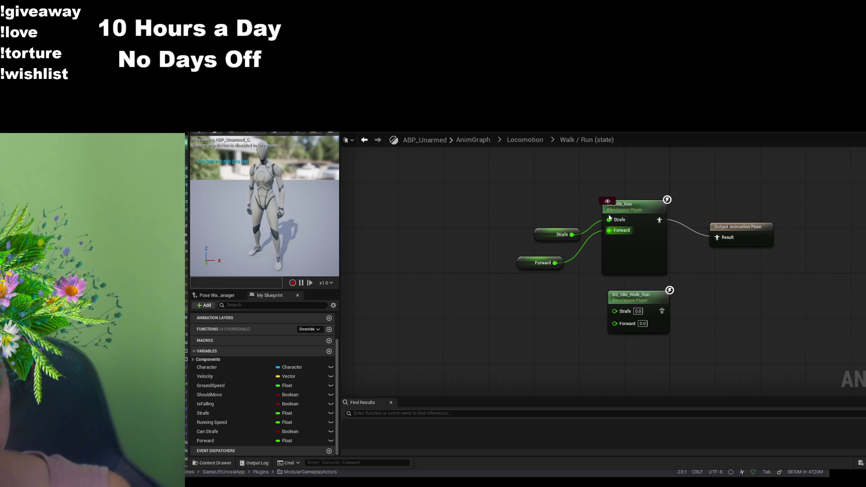
- Wire a Custom Event into the IsValid character check in place of Event Blueprint Update Animation, then compile
{"action": "left_click", "coordinate": [517, 131]}
{"action": "scroll", "coordinate": [415, 337], "scroll_direction": "down", "scroll_amount": 3}
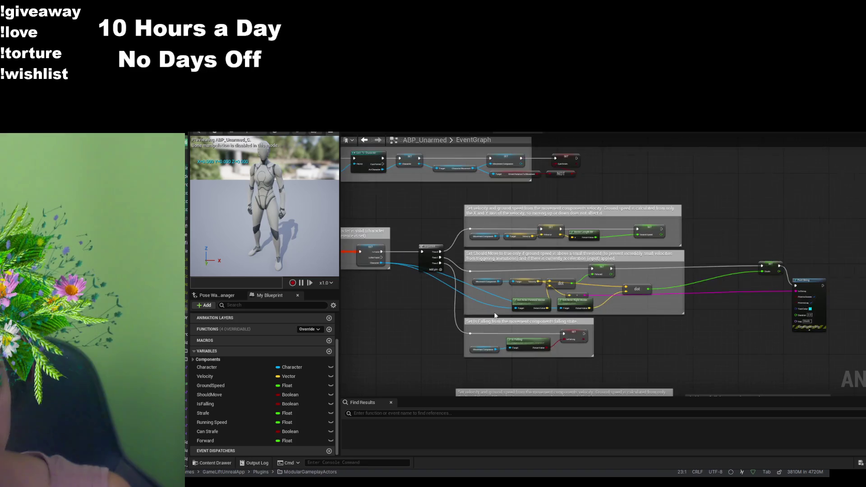
{"action": "mouse_move", "coordinate": [415, 337]}
{"action": "left_mouse_down"}
{"action": "mouse_move", "coordinate": [511, 311]}
{"action": "mouse_move", "coordinate": [587, 248]}
{"action": "mouse_move", "coordinate": [595, 303]}
{"action": "mouse_move", "coordinate": [589, 327]}
{"action": "left_mouse_up"}
{"action": "scroll", "coordinate": [512, 272], "scroll_direction": "up", "scroll_amount": 3}
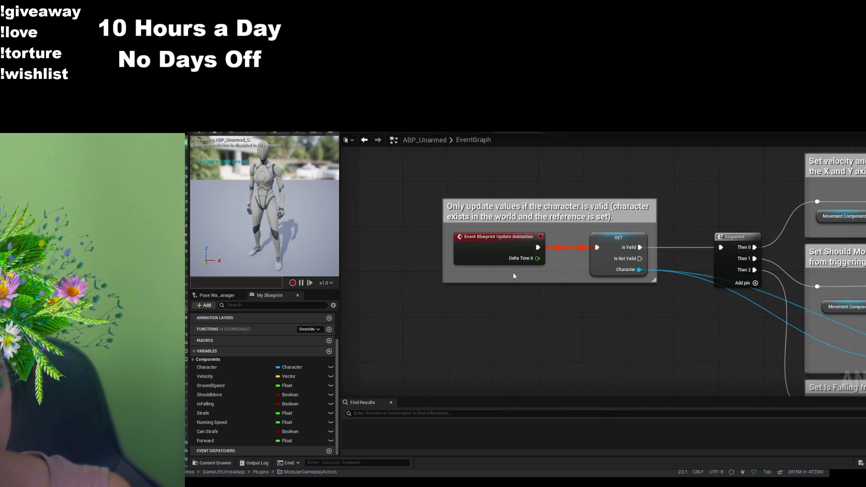
{"action": "left_click", "coordinate": [600, 245]}
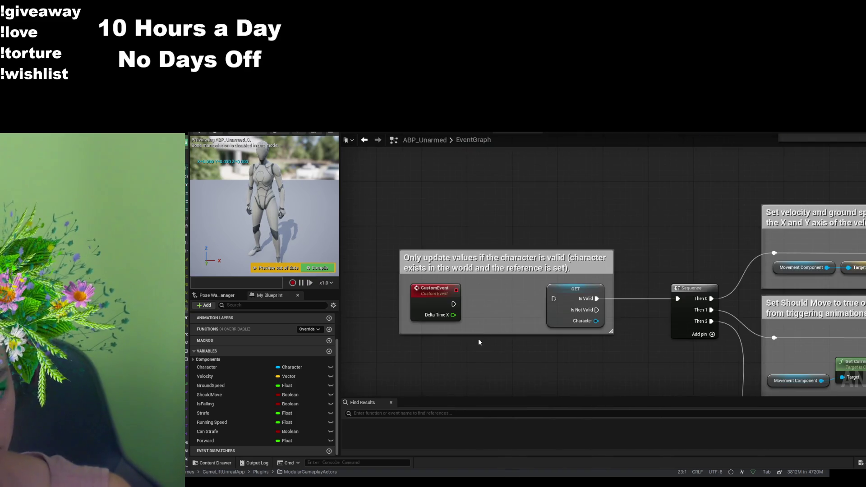
{"action": "left_click_drag", "start_coordinate": [453, 304], "coordinate": [554, 298]}
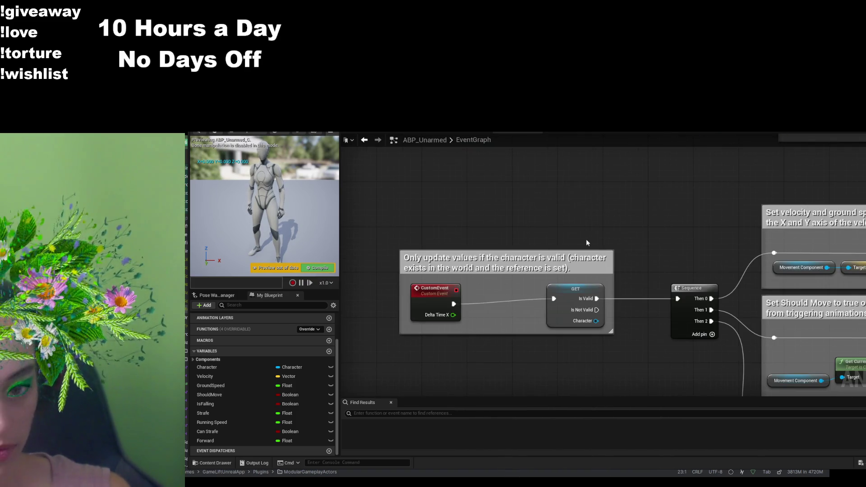
{"action": "key", "text": "F7"}
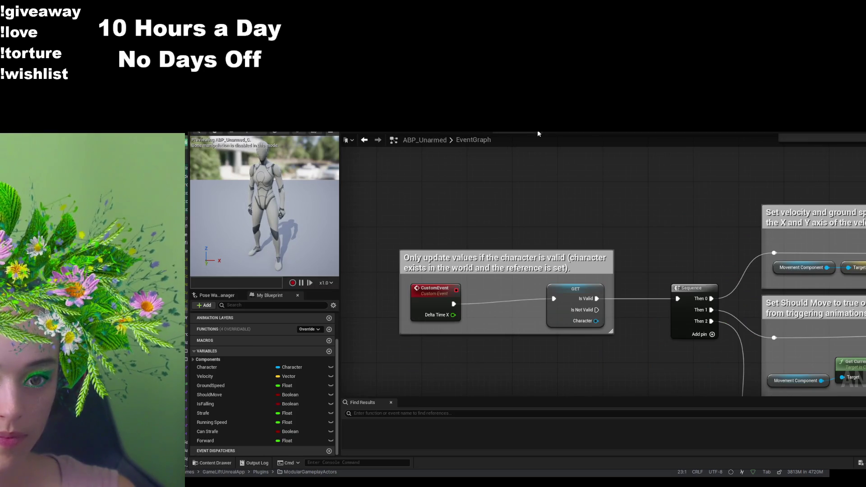
{"action": "left_click", "coordinate": [551, 132]}
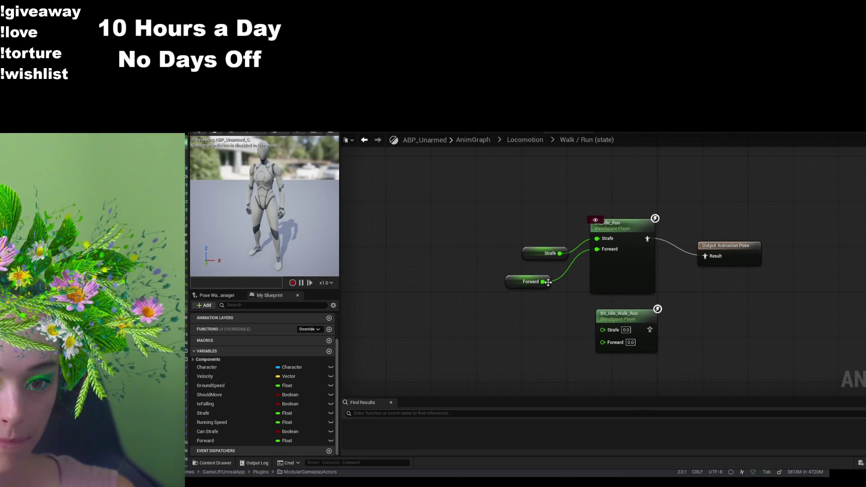
- Rewire Strafe and Forward into BS_Idle_Walk_Run and connect it to Output Animation Pose instead of Idle_Run
{"action": "left_click", "coordinate": [604, 257]}
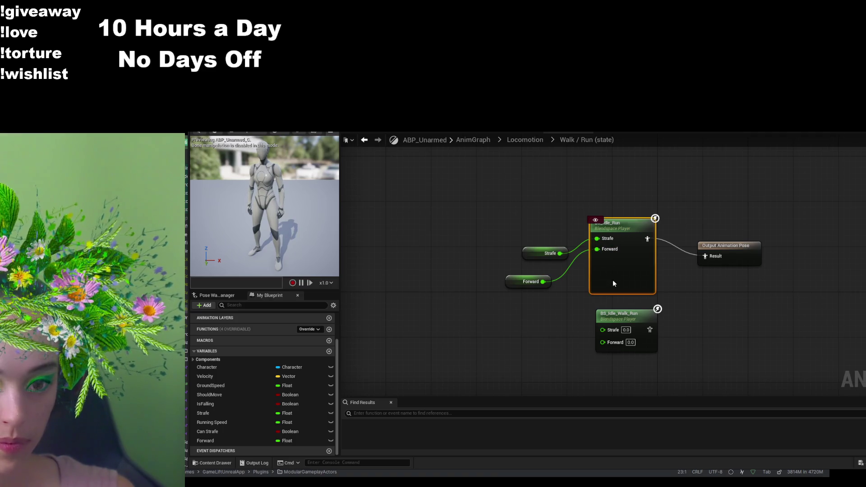
{"action": "left_click", "coordinate": [608, 249], "text": "alt"}
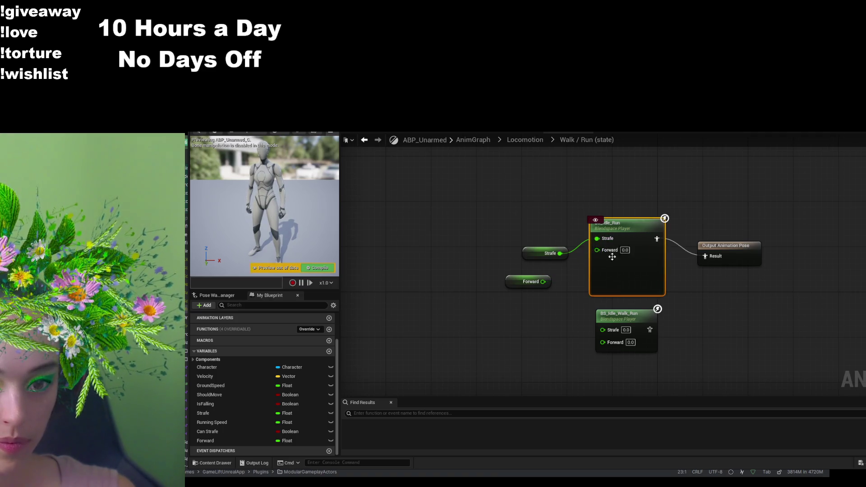
{"action": "left_click", "coordinate": [597, 238], "text": "alt"}
{"action": "left_click_drag", "start_coordinate": [543, 281], "coordinate": [602, 342]}
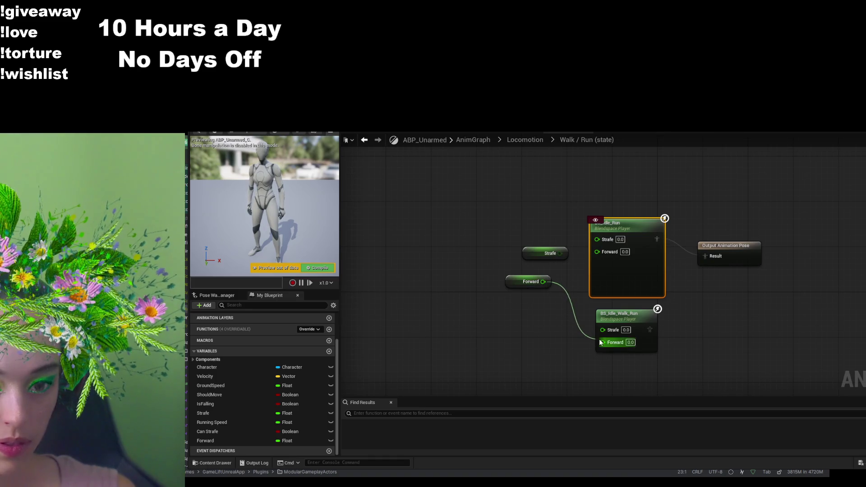
{"action": "left_click", "coordinate": [559, 253]}
{"action": "left_click_drag", "start_coordinate": [559, 253], "coordinate": [603, 330]}
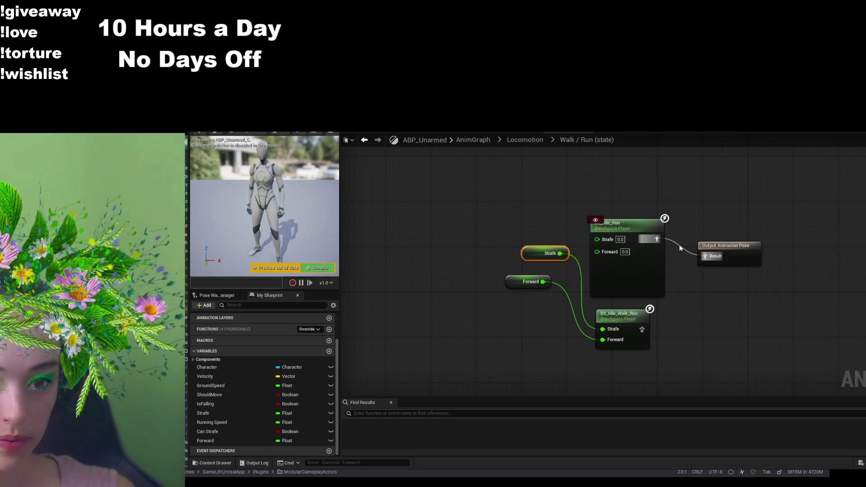
{"action": "left_click", "coordinate": [713, 259]}
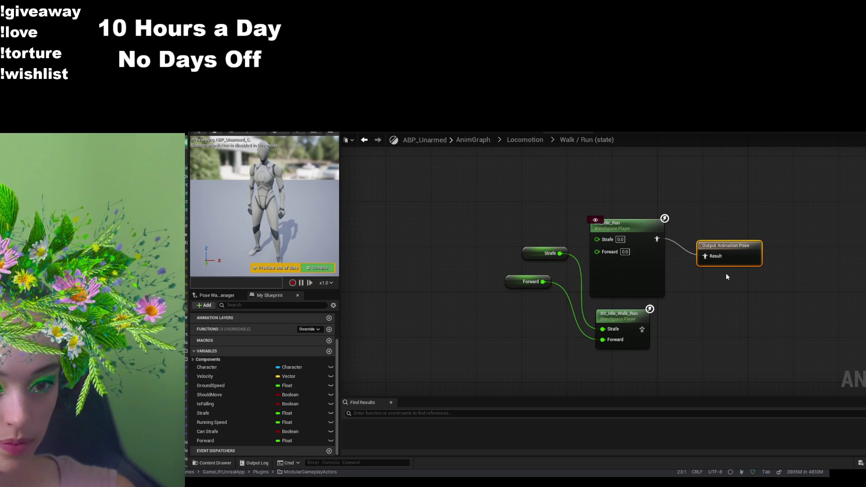
{"action": "left_click", "coordinate": [705, 256], "text": "alt"}
{"action": "mouse_move", "coordinate": [644, 330]}
{"action": "left_mouse_down"}
{"action": "mouse_move", "coordinate": [700, 264]}
{"action": "mouse_move", "coordinate": [661, 335]}
{"action": "mouse_move", "coordinate": [705, 256]}
{"action": "left_mouse_up"}
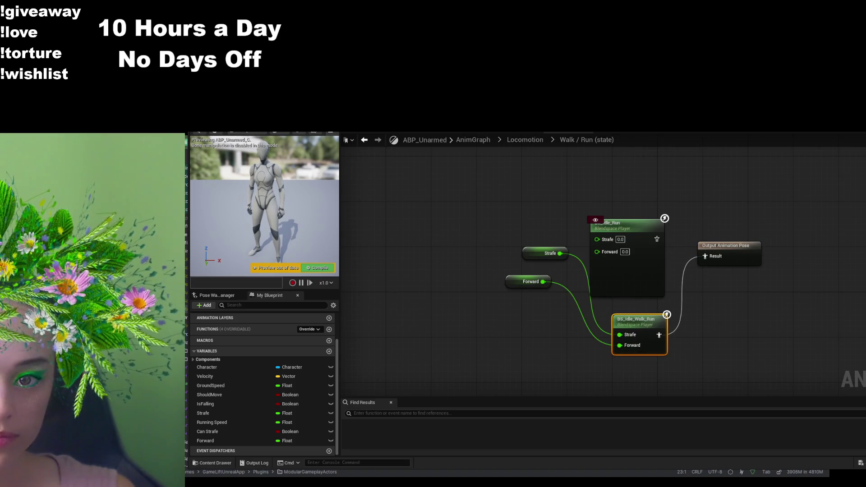
- Test-play the level with Alt+P, then stop and return to the animation blueprint
{"action": "key", "text": "ctrl+Tab"}
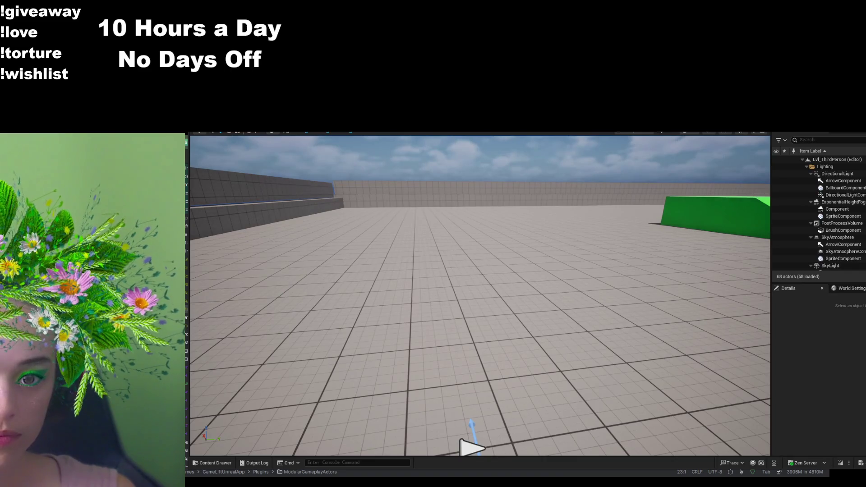
{"action": "key", "text": "alt+p"}
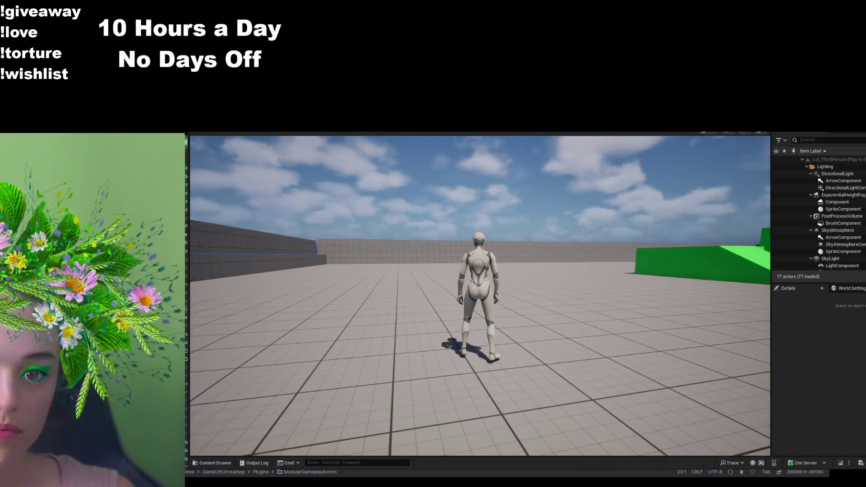
{"action": "key", "text": "Escape"}
{"action": "key", "text": "ctrl+Tab"}
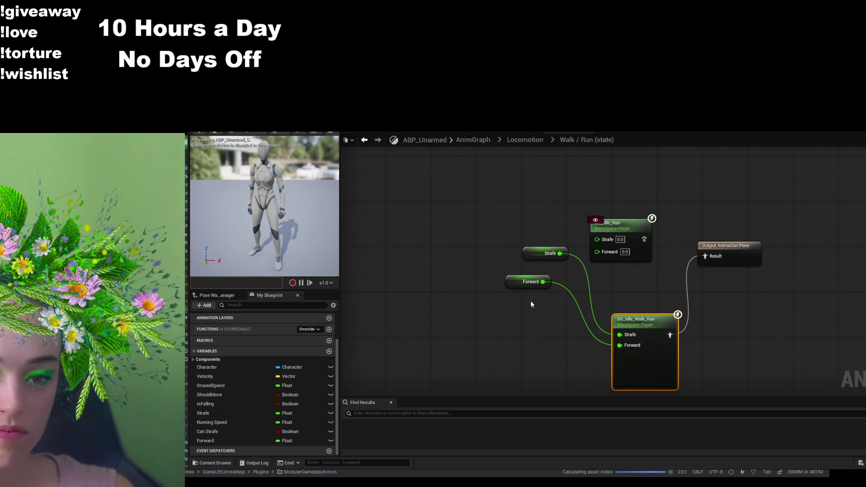
- Undo the rewiring so Strafe and Forward drive BS_Idle_Run into the output pose again
{"action": "key", "text": "ctrl+z"}
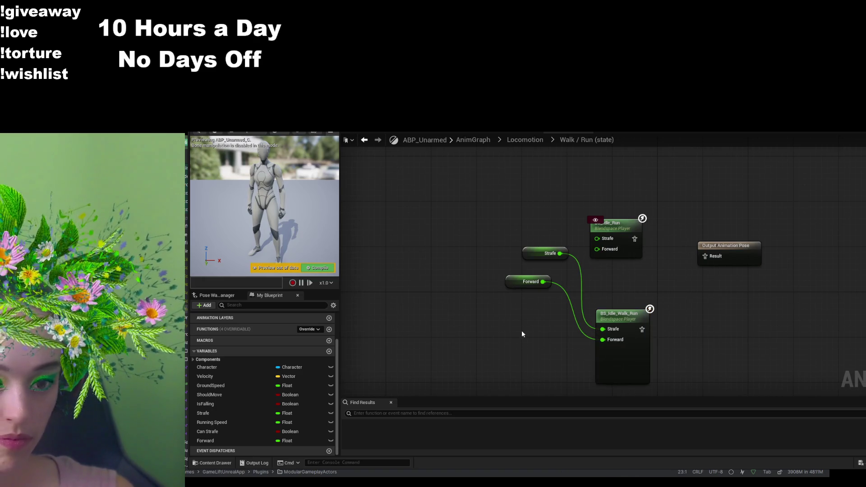
{"action": "key", "text": "ctrl+z"}
{"action": "key", "text": "ctrl+z"}
{"action": "key", "text": "ctrl+z"}
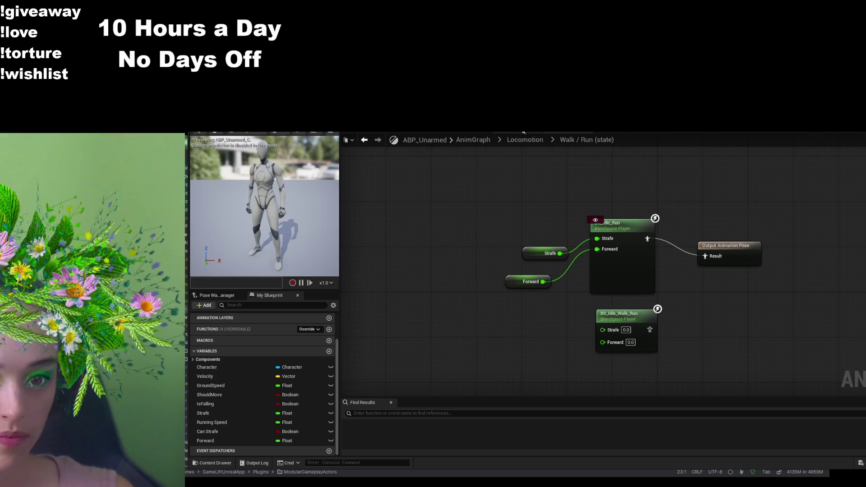
{"action": "key", "text": "alt+Left"}
{"action": "left_click", "coordinate": [559, 299]}
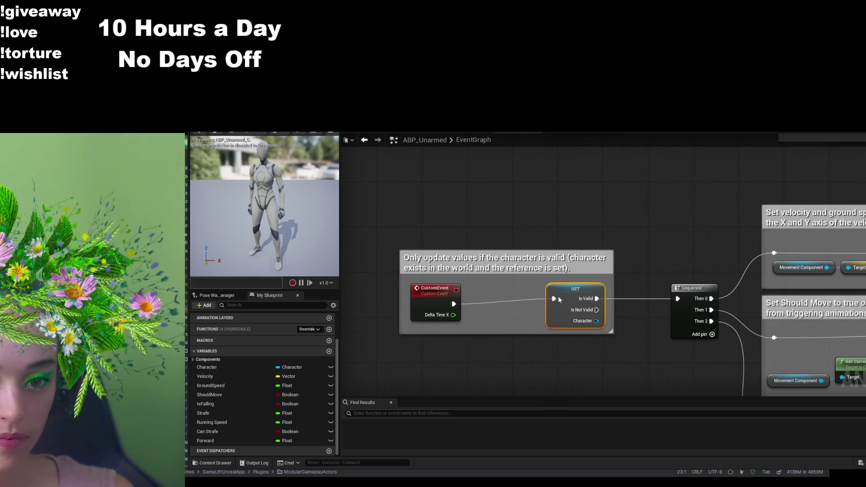
- Reconnect Event Blueprint Update Animation's exec pin to the IsValid character check and compile
{"action": "key", "text": "ctrl+z"}
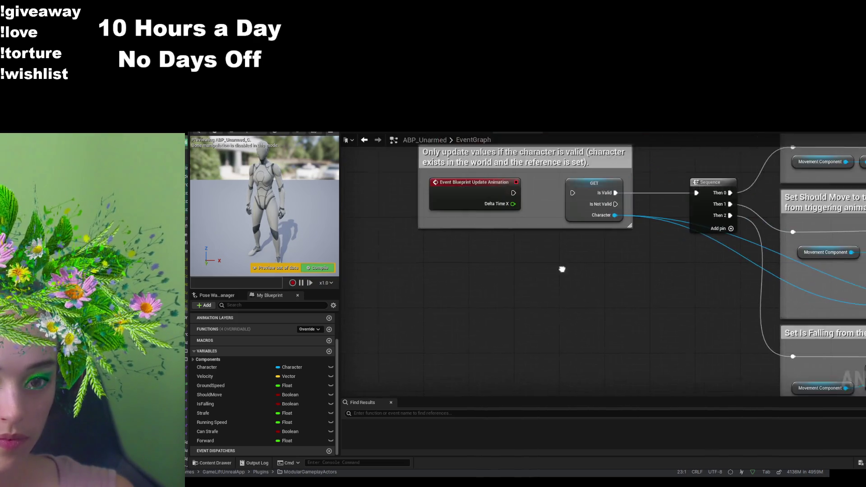
{"action": "left_click_drag", "start_coordinate": [508, 247], "coordinate": [567, 246]}
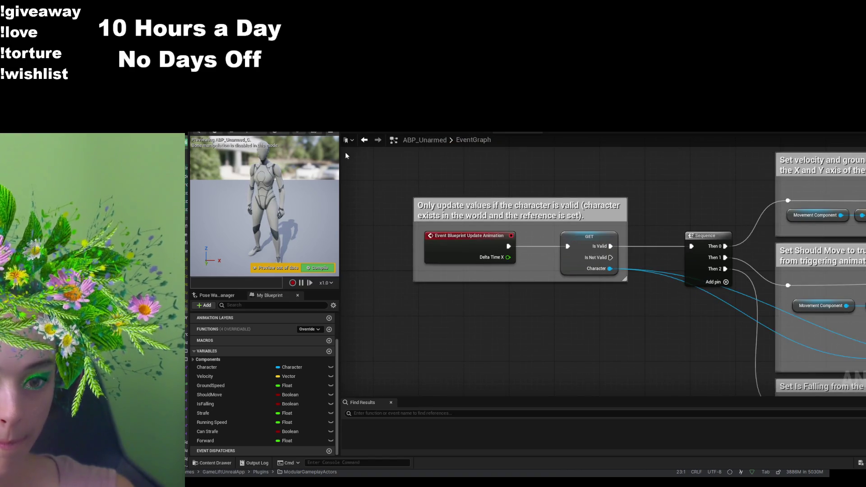
{"action": "left_click", "coordinate": [320, 267]}
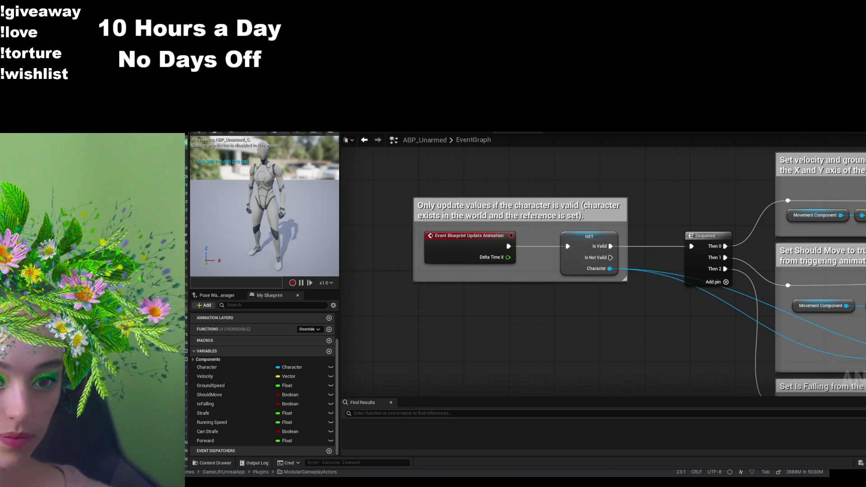
{"action": "scroll", "coordinate": [648, 290], "scroll_direction": "down", "scroll_amount": 3}
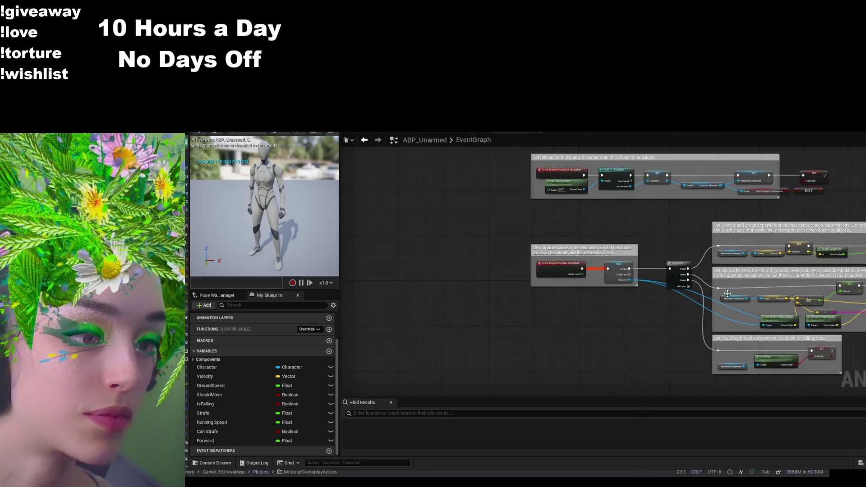
{"action": "scroll", "coordinate": [718, 287], "scroll_direction": "up", "scroll_amount": 5}
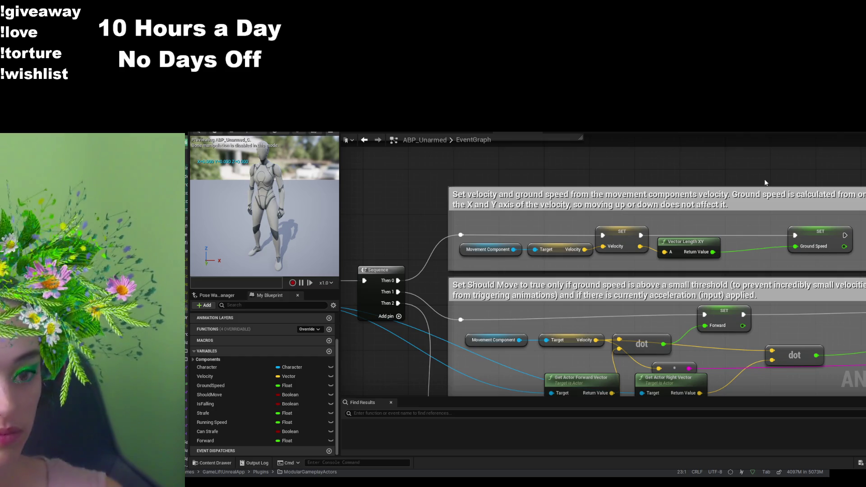
{"action": "left_click_drag", "start_coordinate": [737, 173], "coordinate": [632, 335]}
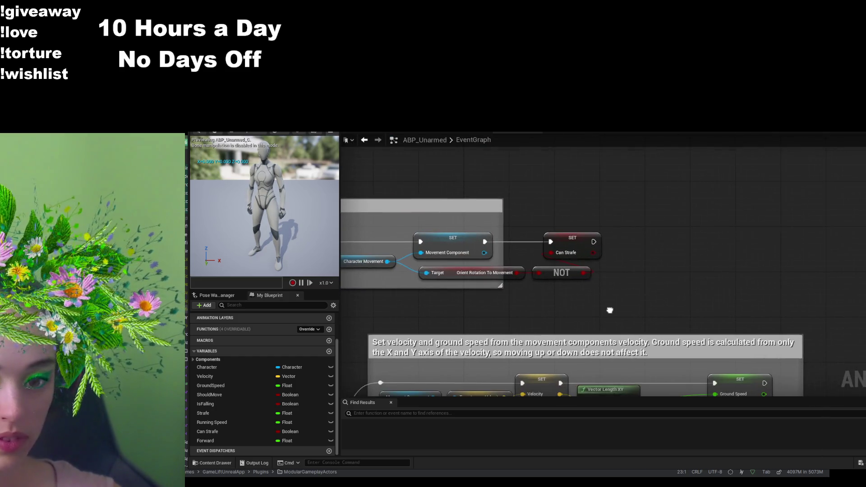
{"action": "scroll", "coordinate": [609, 309], "scroll_direction": "down", "scroll_amount": 4}
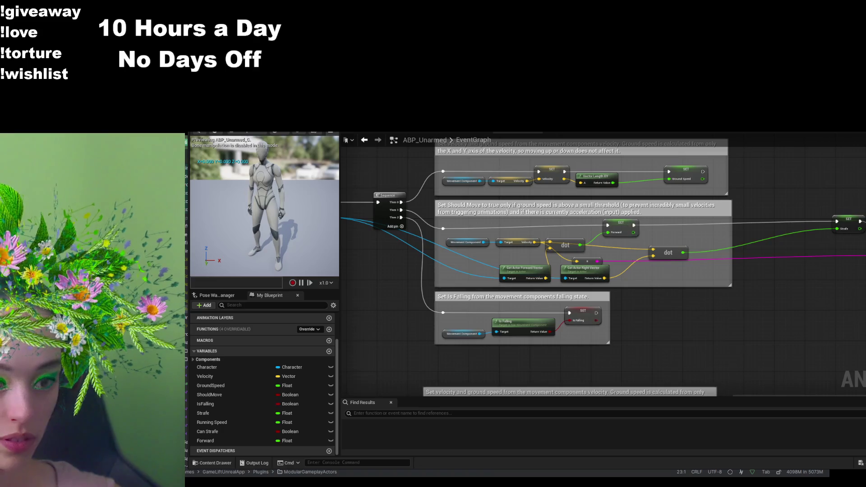
{"action": "scroll", "coordinate": [676, 294], "scroll_direction": "down", "scroll_amount": 2}
{"action": "scroll", "coordinate": [705, 203], "scroll_direction": "up", "scroll_amount": 2}
{"action": "scroll", "coordinate": [793, 351], "scroll_direction": "up", "scroll_amount": 2}
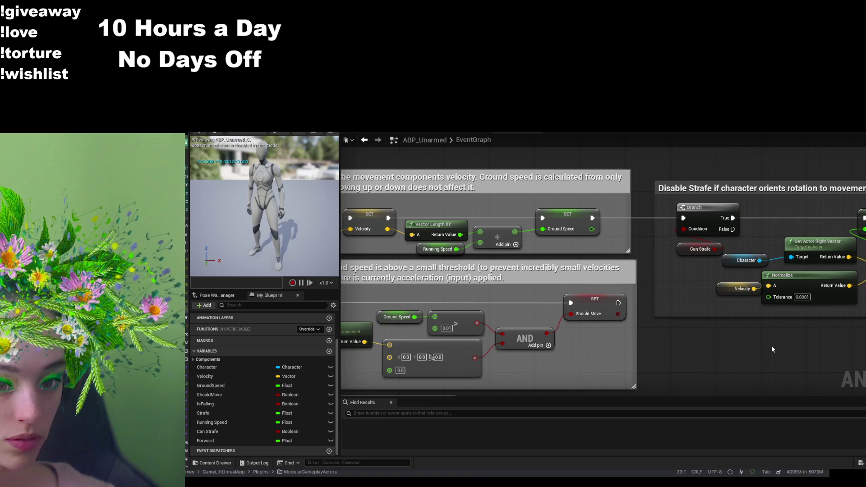
{"action": "mouse_move", "coordinate": [642, 353]}
{"action": "left_mouse_down"}
{"action": "mouse_move", "coordinate": [784, 315]}
{"action": "mouse_move", "coordinate": [860, 315]}
{"action": "mouse_move", "coordinate": [813, 329]}
{"action": "mouse_move", "coordinate": [856, 264]}
{"action": "mouse_move", "coordinate": [823, 394]}
{"action": "mouse_move", "coordinate": [741, 302]}
{"action": "left_mouse_up"}
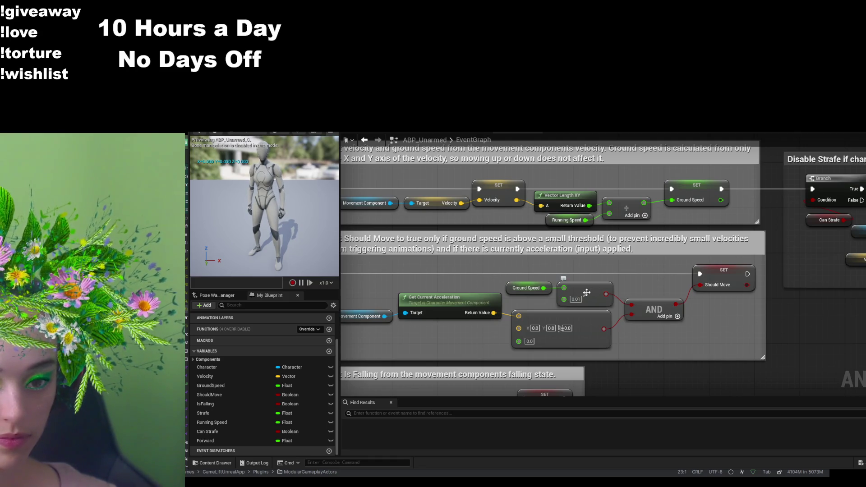
{"action": "left_click_drag", "start_coordinate": [478, 271], "coordinate": [578, 252]}
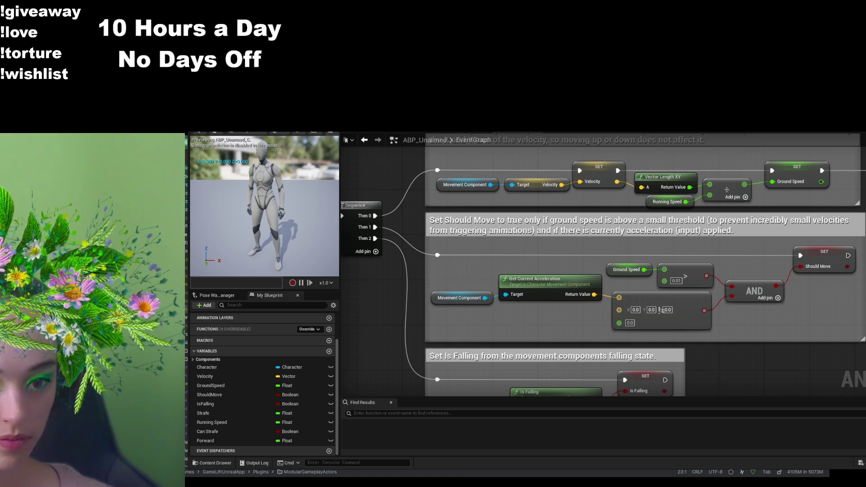
{"action": "mouse_move", "coordinate": [765, 254]}
{"action": "left_mouse_down"}
{"action": "mouse_move", "coordinate": [626, 284]}
{"action": "mouse_move", "coordinate": [631, 180]}
{"action": "mouse_move", "coordinate": [639, 247]}
{"action": "mouse_move", "coordinate": [685, 135]}
{"action": "left_mouse_up"}
{"action": "left_click", "coordinate": [601, 319]}
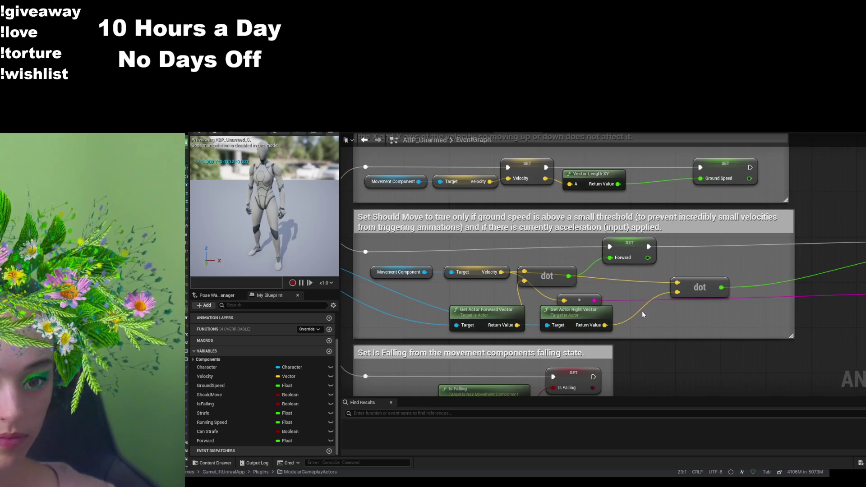
{"action": "mouse_move", "coordinate": [642, 310]}
{"action": "left_mouse_down"}
{"action": "mouse_move", "coordinate": [642, 277]}
{"action": "mouse_move", "coordinate": [735, 256]}
{"action": "mouse_move", "coordinate": [721, 289]}
{"action": "left_mouse_up"}
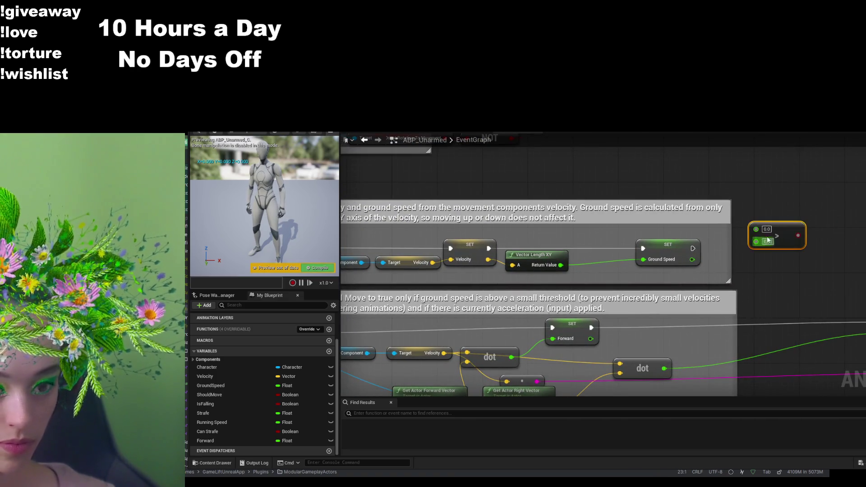
- Compare Ground Speed against a threshold of 3.0 with the > node
{"action": "left_click_drag", "start_coordinate": [691, 259], "coordinate": [756, 228]}
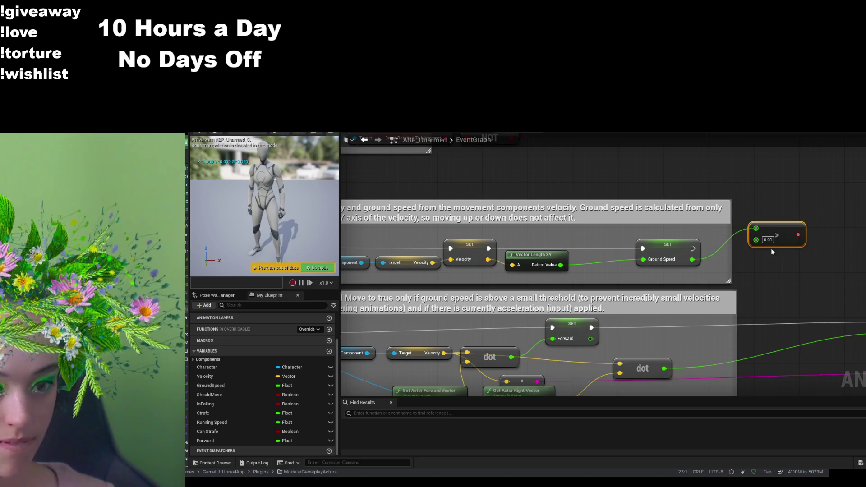
{"action": "type", "text": "3"}
{"action": "left_click", "coordinate": [780, 272]}
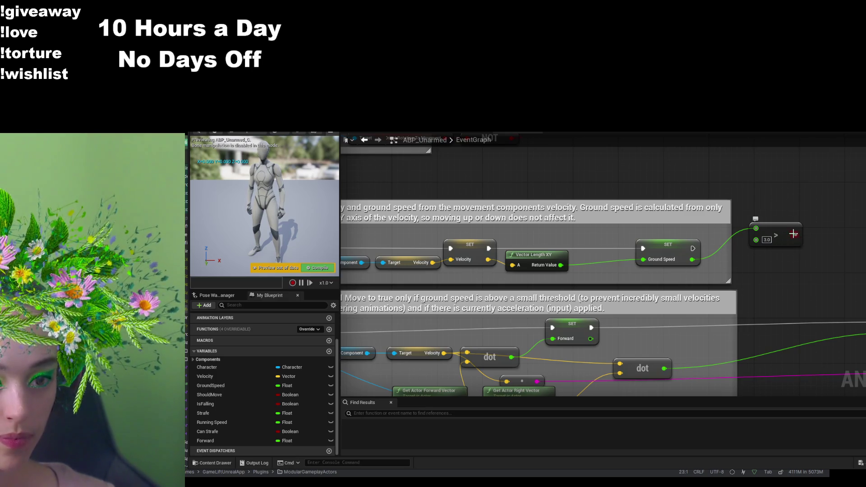
{"action": "left_click_drag", "start_coordinate": [785, 231], "coordinate": [750, 276]}
- Add a SET Should Move node after the Ground Speed setter, fed by the comparison, and compile
{"action": "left_click_drag", "start_coordinate": [692, 248], "coordinate": [820, 222]}
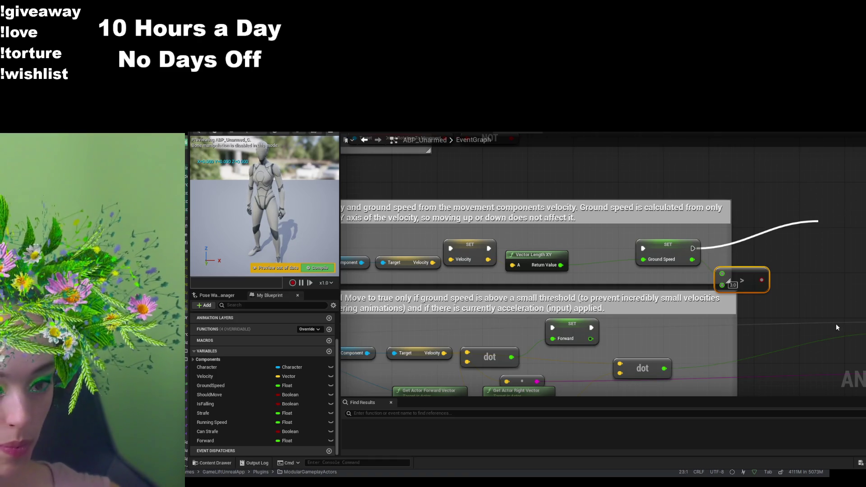
{"action": "left_click", "coordinate": [843, 308]}
{"action": "left_click_drag", "start_coordinate": [762, 280], "coordinate": [824, 236]}
{"action": "left_click_drag", "start_coordinate": [742, 270], "coordinate": [763, 252]}
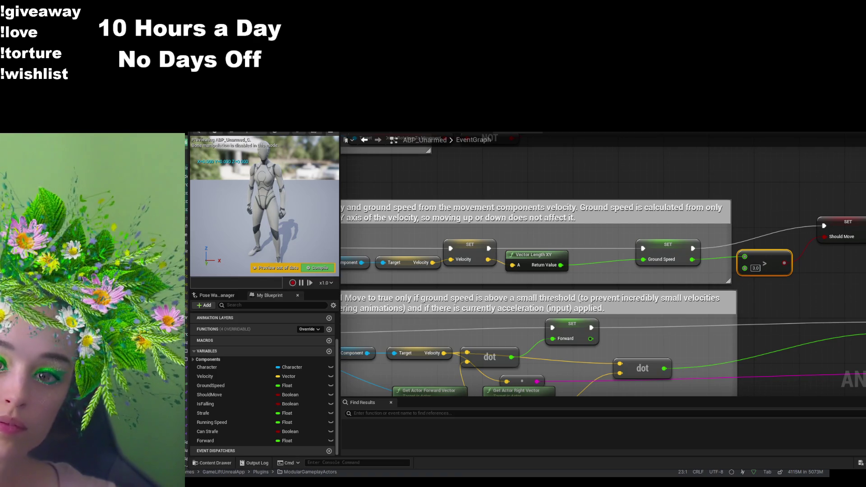
{"action": "key", "text": "F7"}
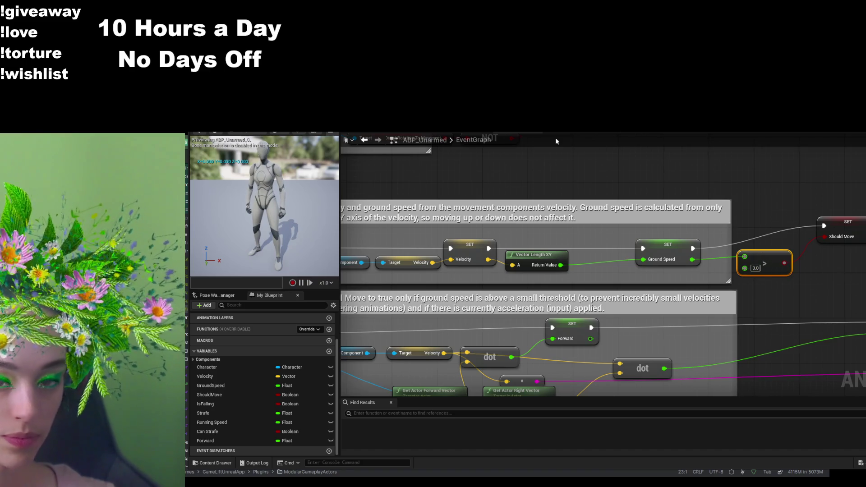
{"action": "left_click", "coordinate": [399, 133]}
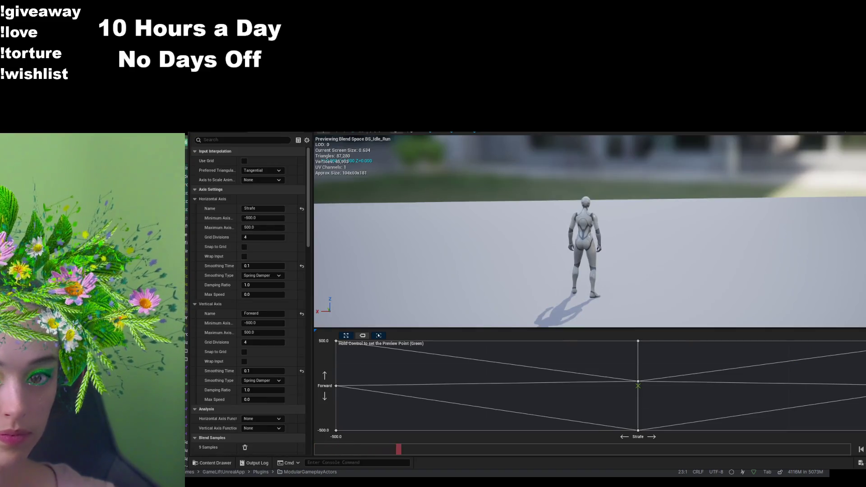
- Return to ABP_Unarmed and show the Locomotion state machine with its Idle and Walk / Run states
{"action": "left_click", "coordinate": [400, 134]}
{"action": "left_click", "coordinate": [398, 134]}
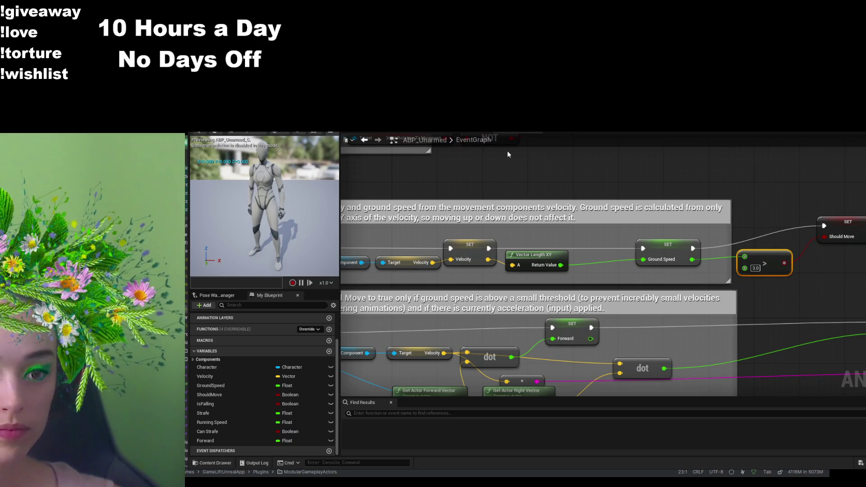
{"action": "left_click", "coordinate": [462, 131]}
{"action": "left_click", "coordinate": [367, 134]}
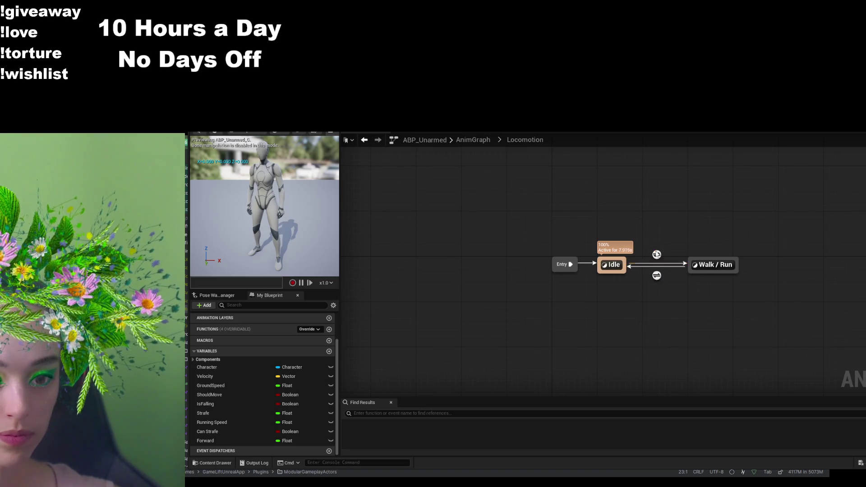